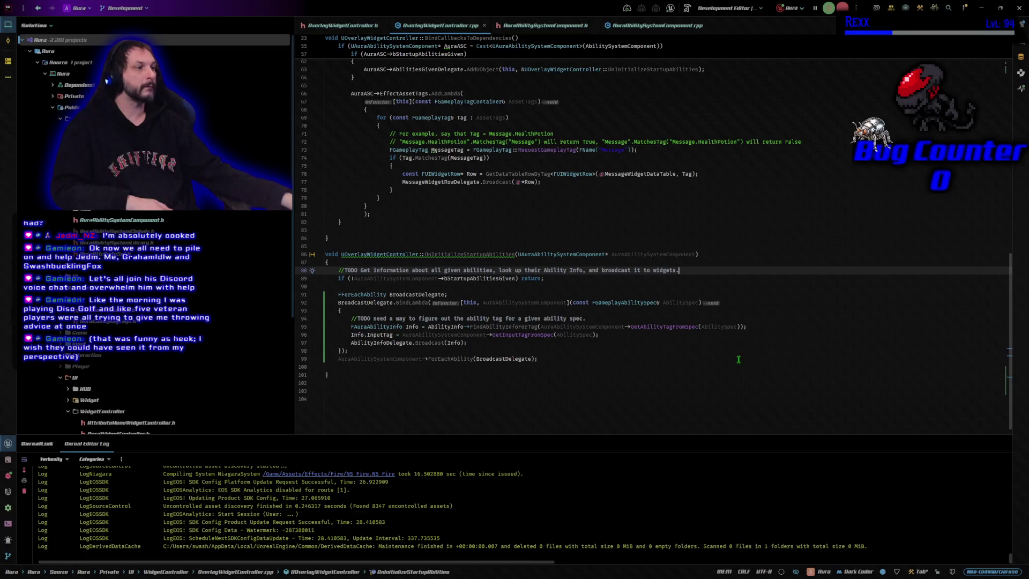
# Read down the broadcast lambda in OverlayWidgetController.cpp, then switch to the AuraAbilitySystemComponent header.
pyautogui.click(758, 301)
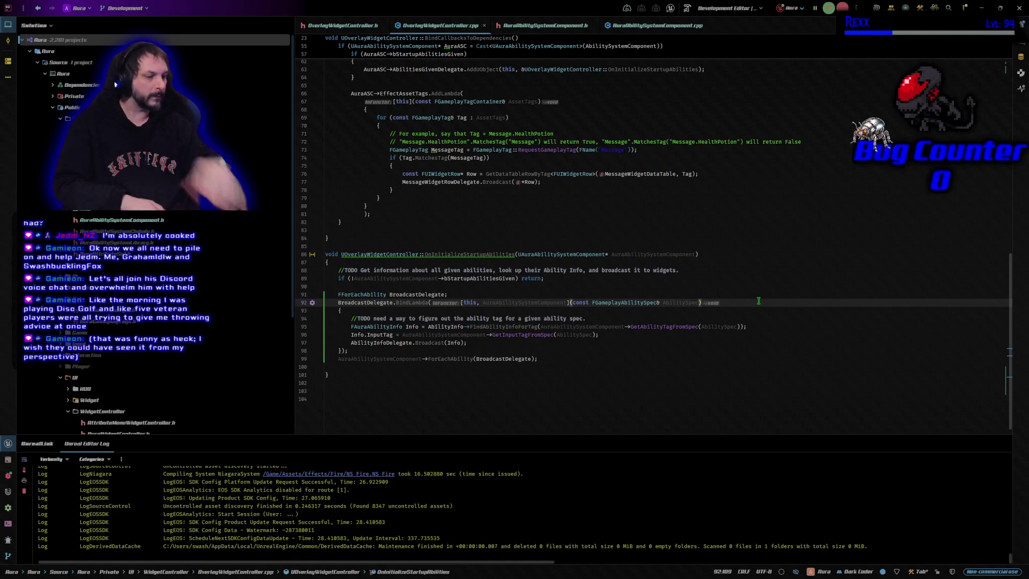
pyautogui.press('Down')
pyautogui.press('Down')
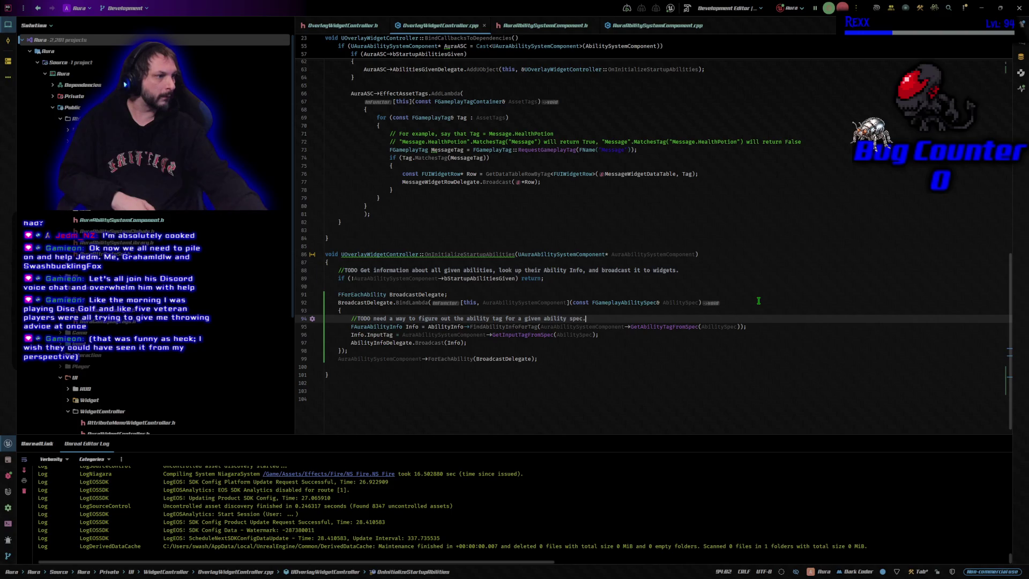
pyautogui.press('Down')
pyautogui.press('Down')
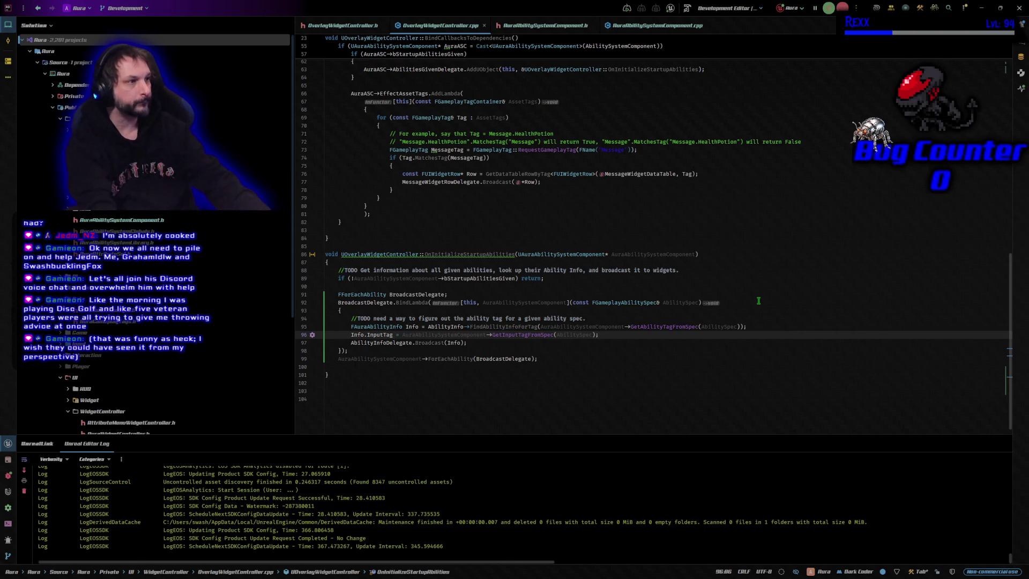
pyautogui.hotkey('ctrl', 'Tab')
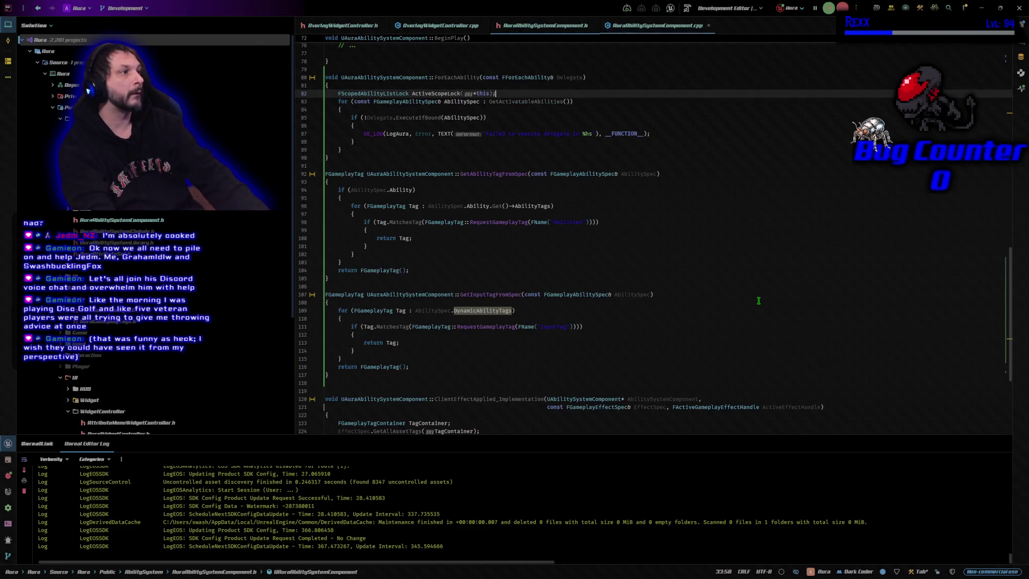
pyautogui.hotkey('ctrl', 'Tab')
pyautogui.press('Down')
pyautogui.press('Down')
pyautogui.press('Down')
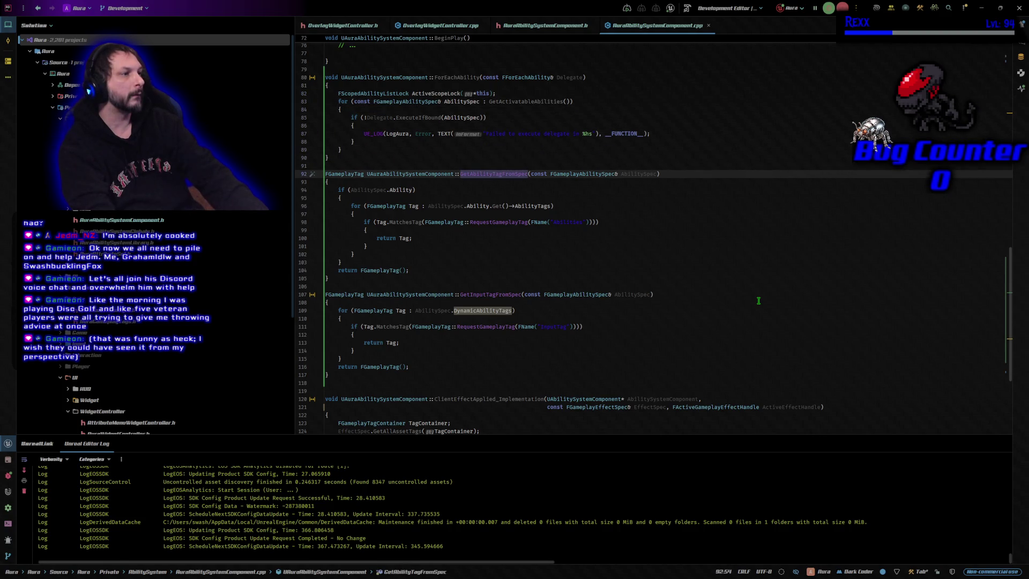
pyautogui.press('Down')
pyautogui.press('Down')
pyautogui.press('Down')
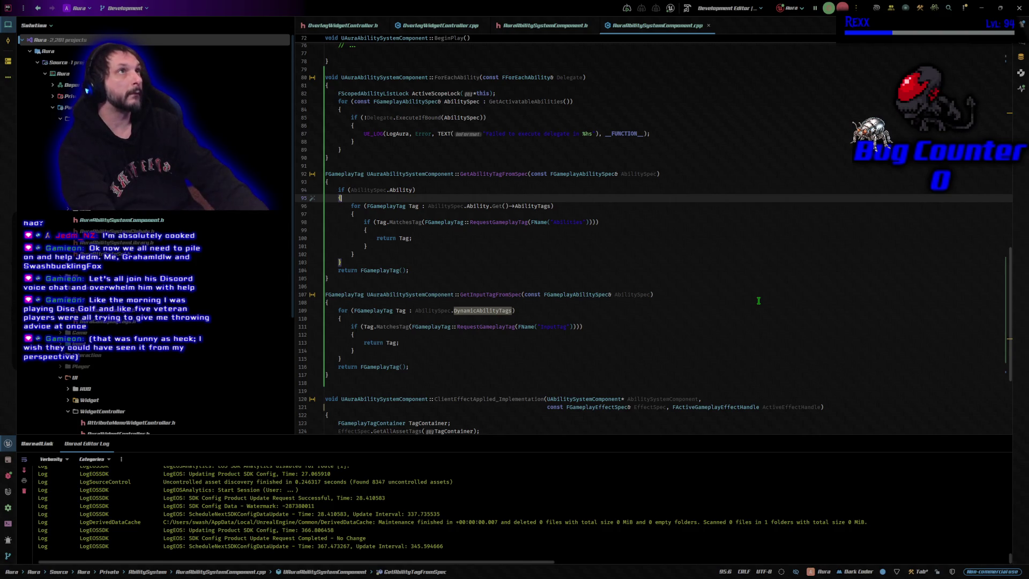
pyautogui.press('Up')
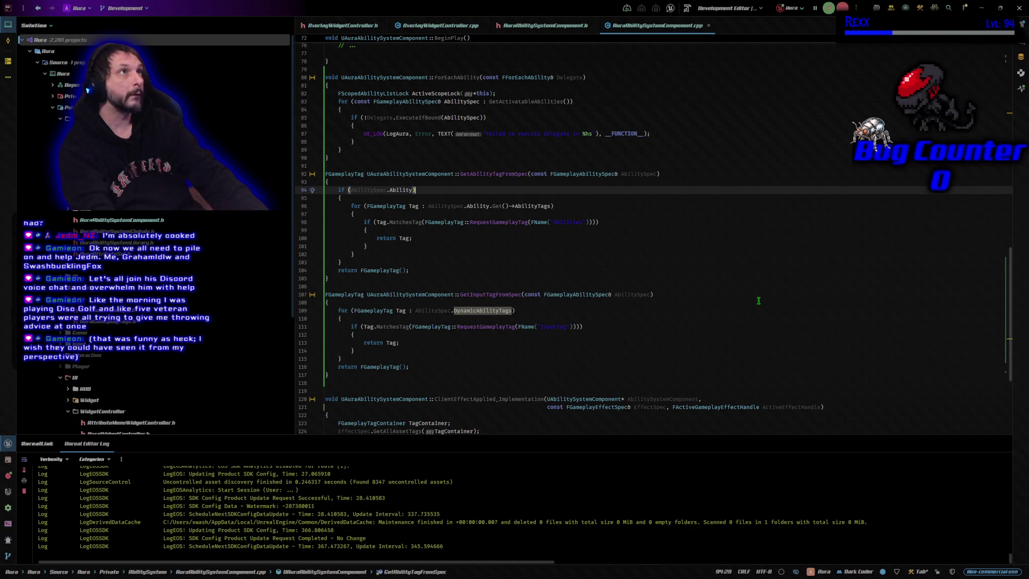
pyautogui.press('Down')
pyautogui.press('Down')
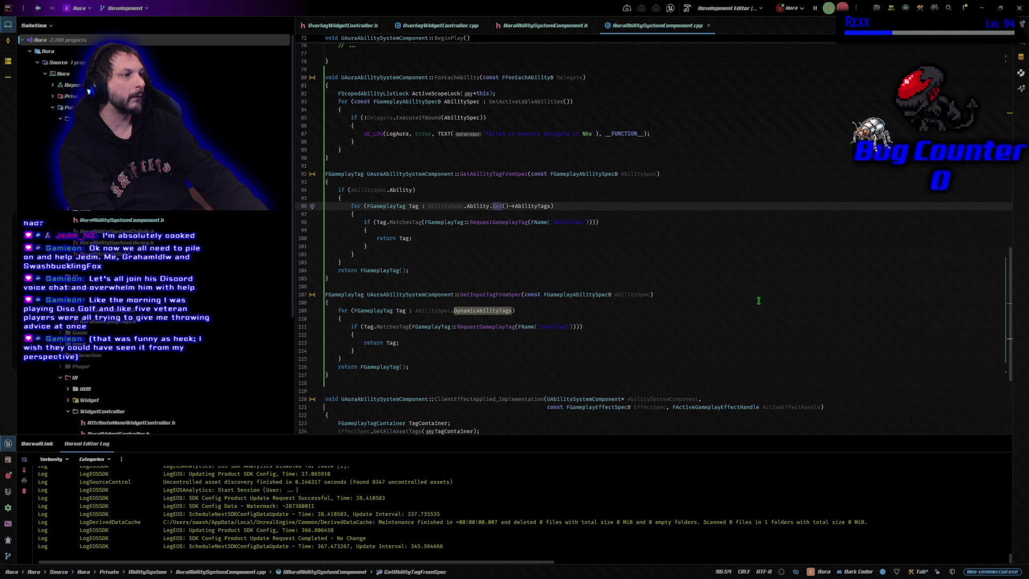
pyautogui.press('Down')
pyautogui.press('Down')
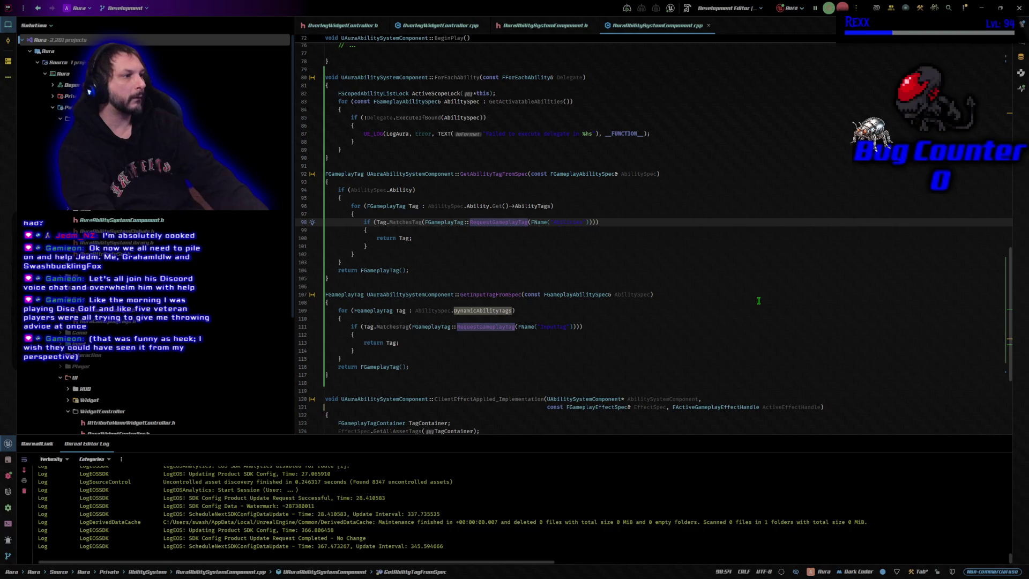
pyautogui.press('Down')
pyautogui.press('Down')
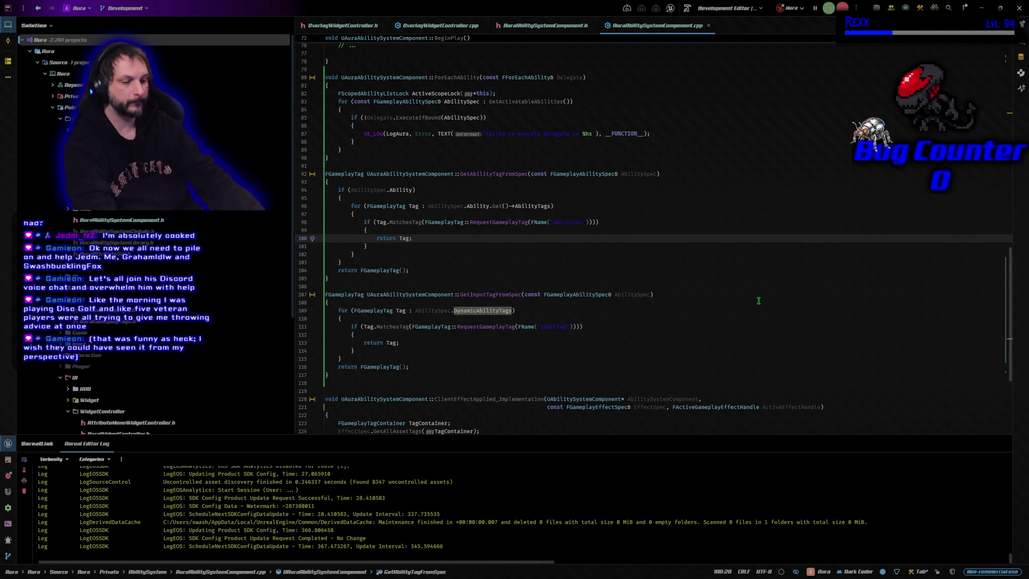
pyautogui.hotkey('ctrl', 'Tab')
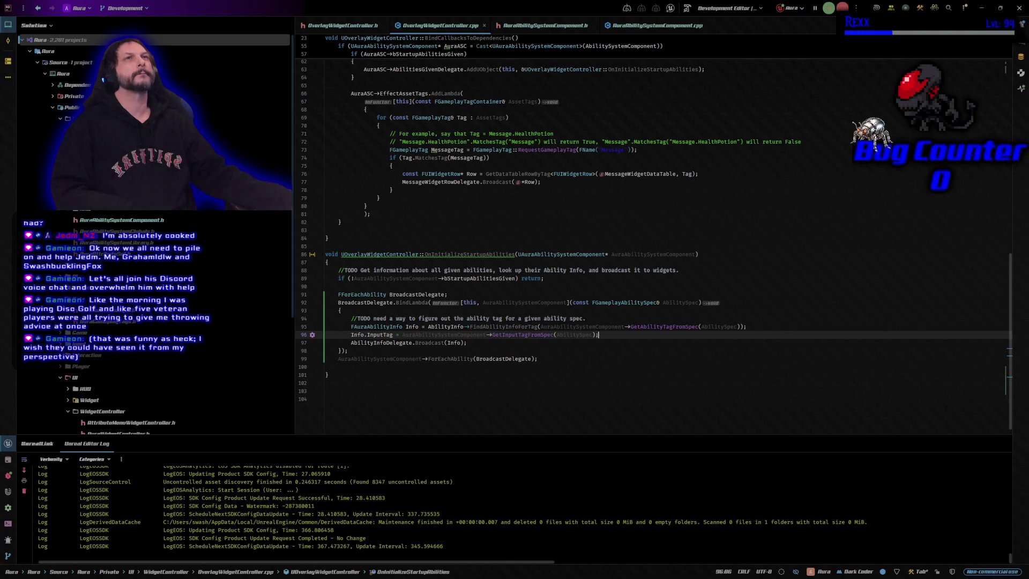
# Switch to AuraAbilitySystemComponent.cpp.
pyautogui.click(648, 26)
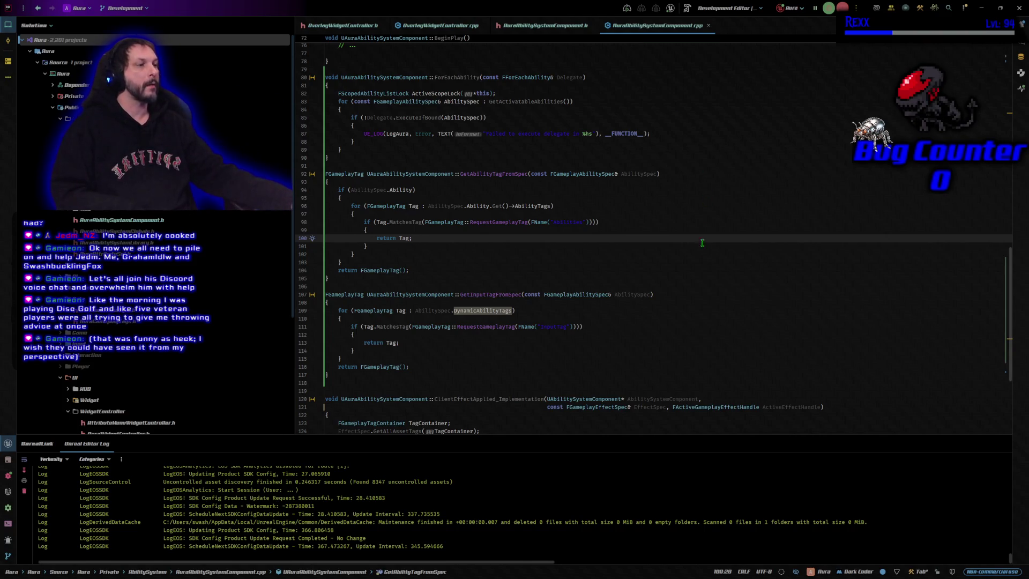
# Review GetInputTagFromSpec's DynamicAbilityTags loop and InputTag match, then bring up OverlayWidgetController.h.
pyautogui.click(672, 319)
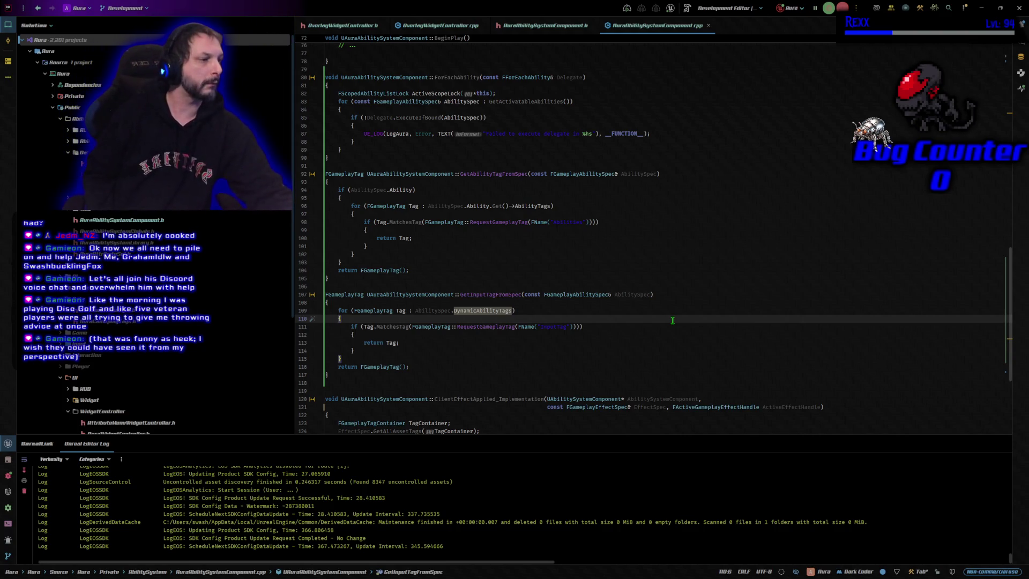
pyautogui.press('Up')
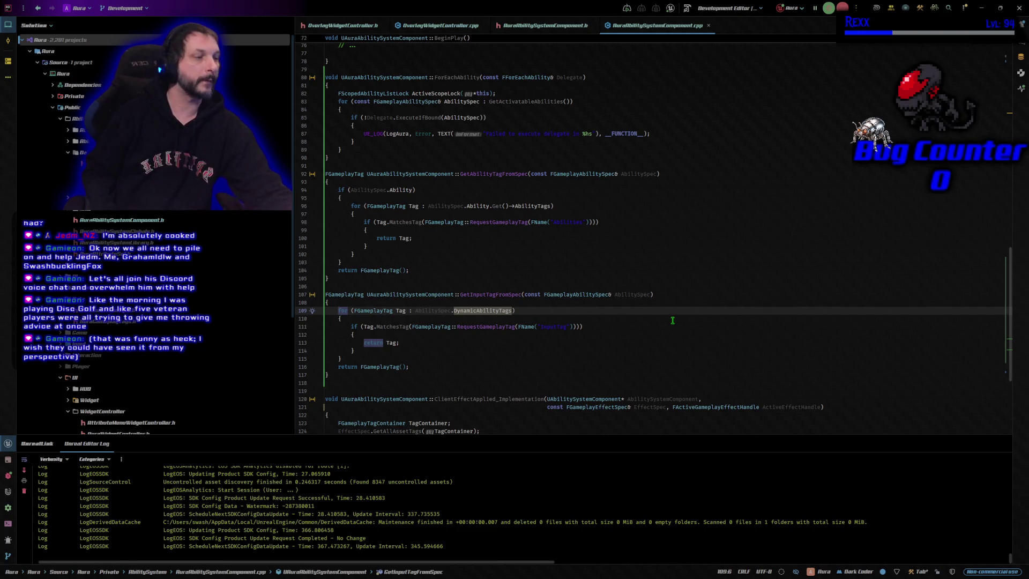
pyautogui.press('Down')
pyautogui.press('Down')
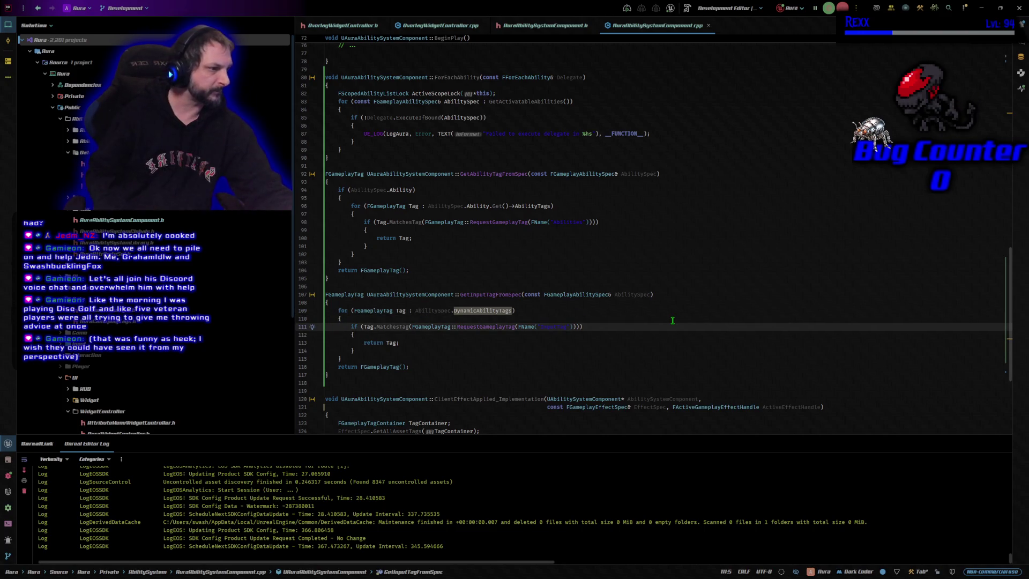
pyautogui.press('Down')
pyautogui.press('Down')
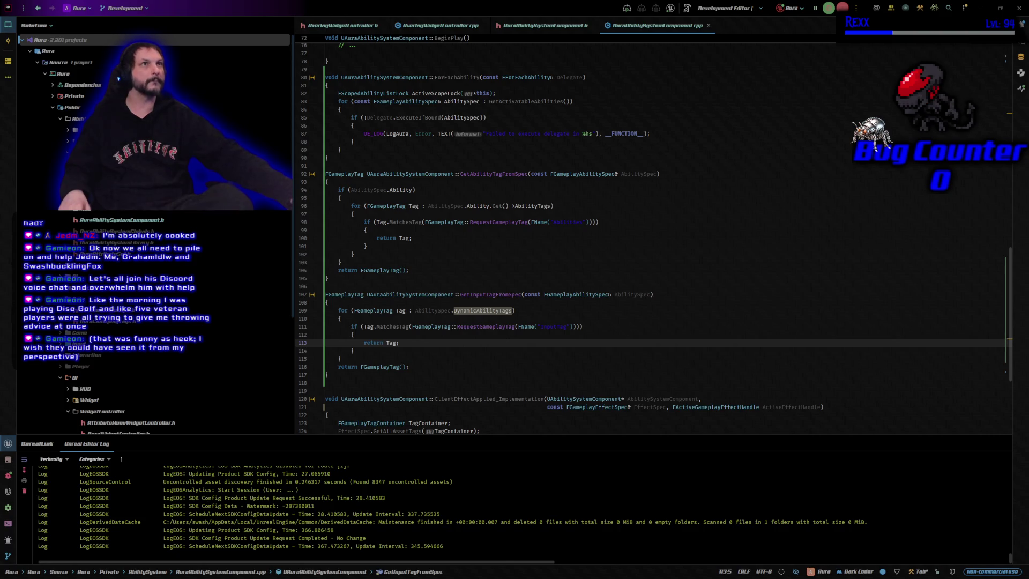
pyautogui.click(343, 25)
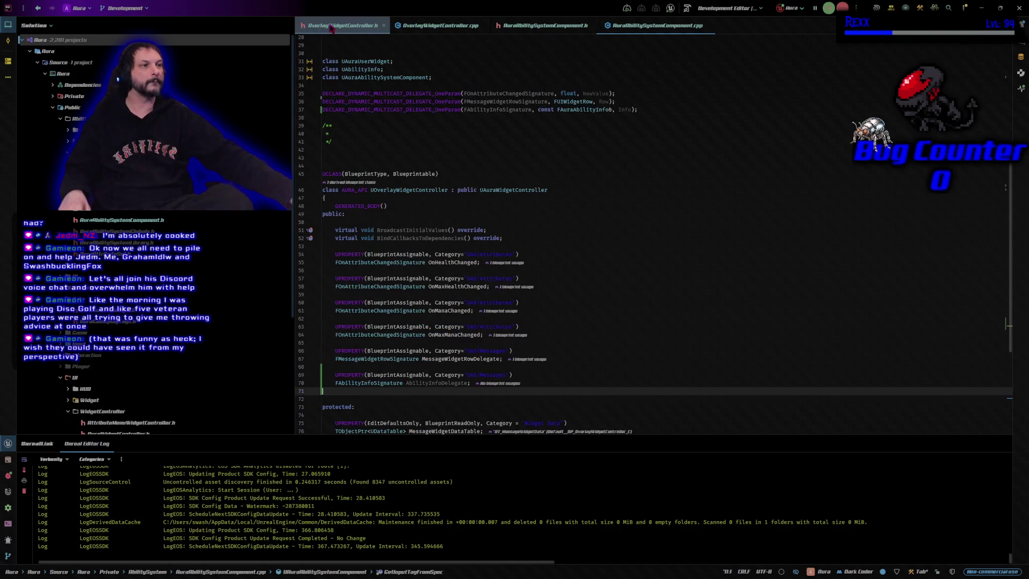
pyautogui.scroll(-5, 611, 227)
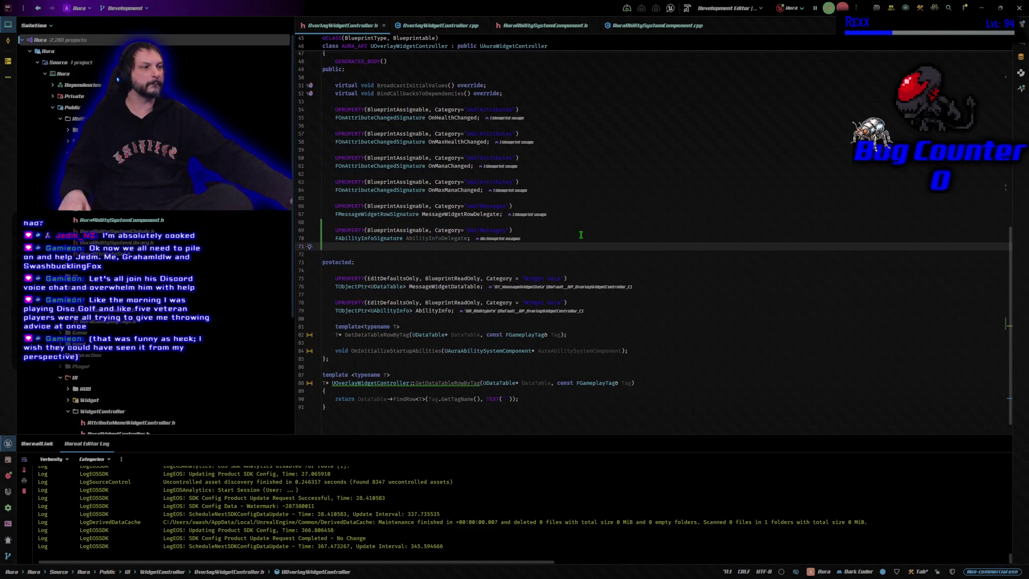
pyautogui.scroll(10, 580, 235)
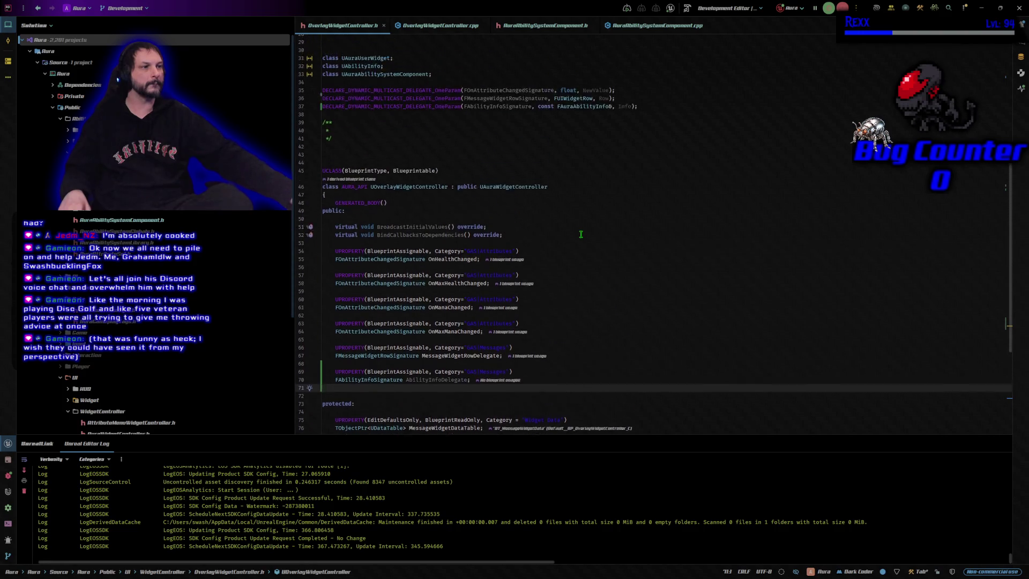
pyautogui.click(670, 181)
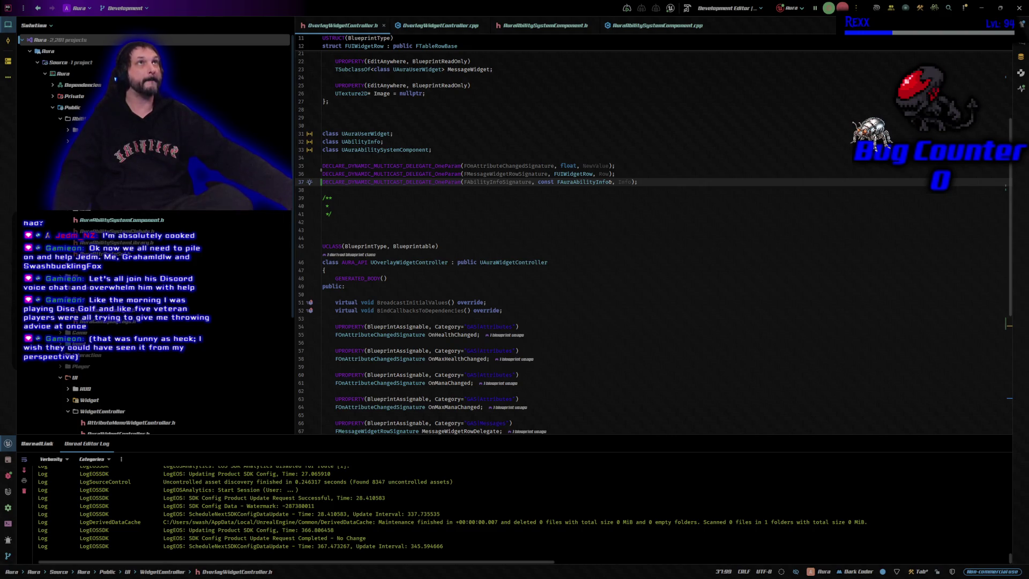
pyautogui.click(456, 25)
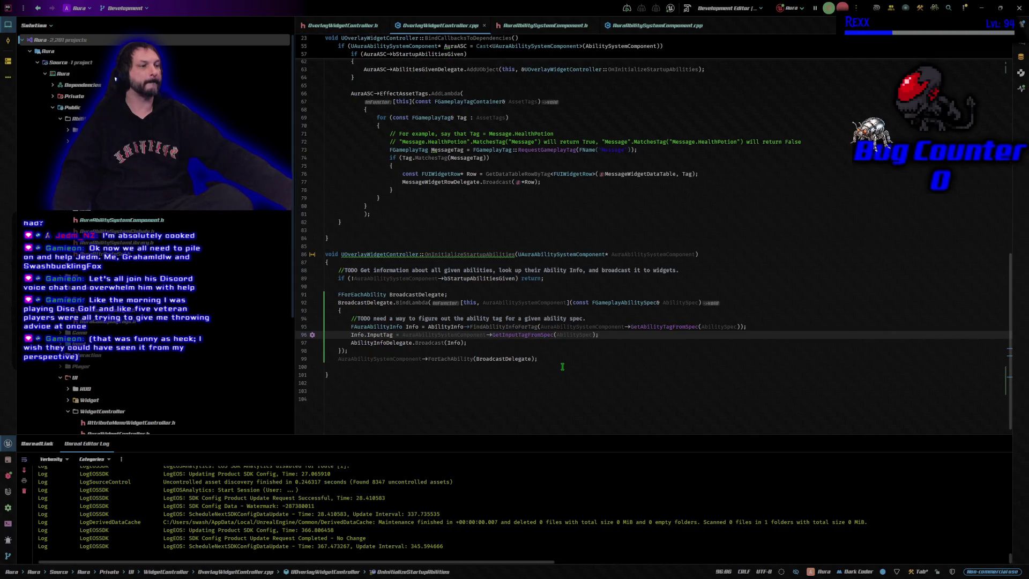
# Check the GetInputTagFromSpec call in the ForEachAbility lambda, then return to the Unreal Editor.
pyautogui.click(524, 335)
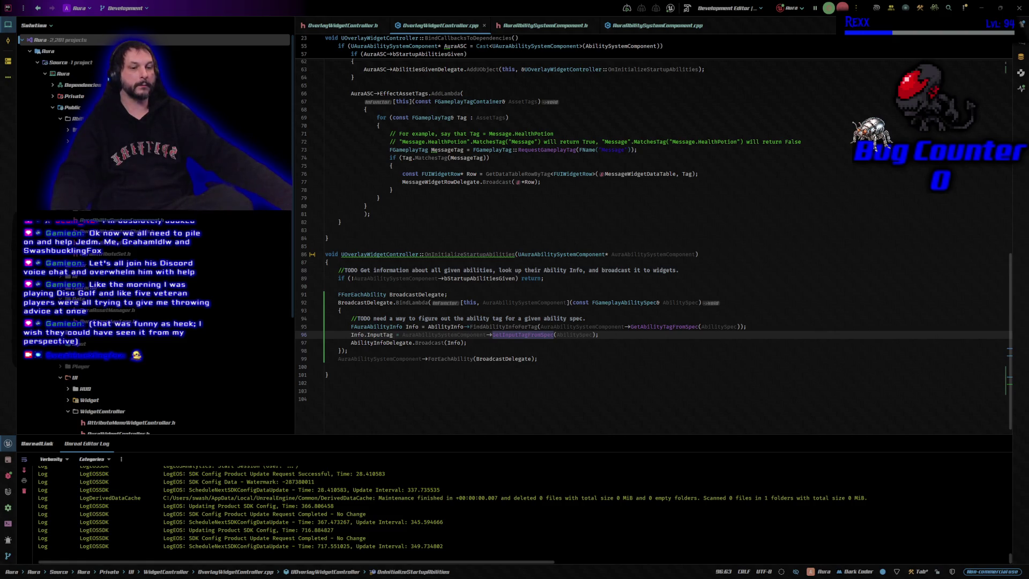
pyautogui.hotkey('alt', 'Tab')
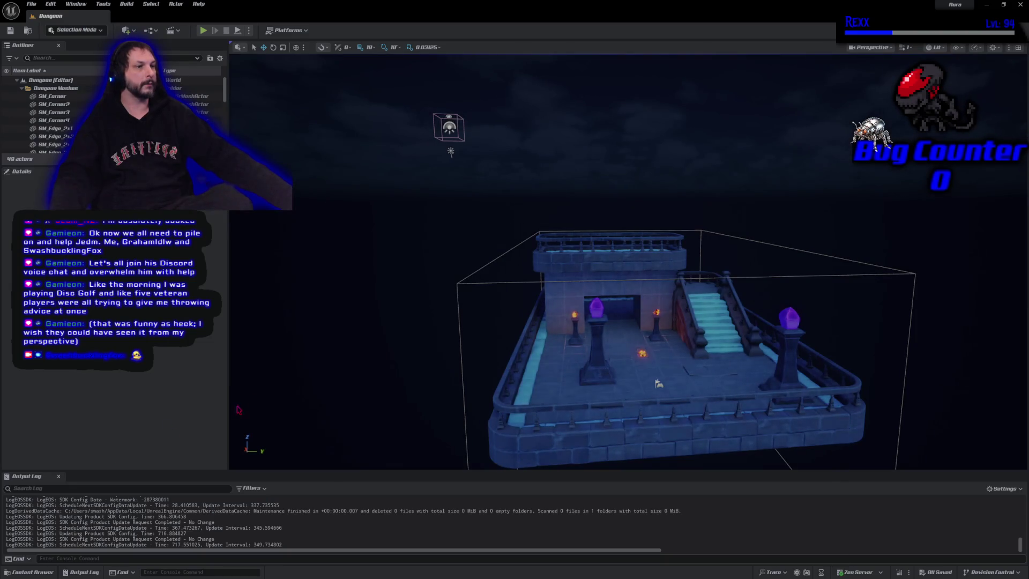
# Move the viewport camera higher and slide it left across the Dungeon level.
pyautogui.press('d')
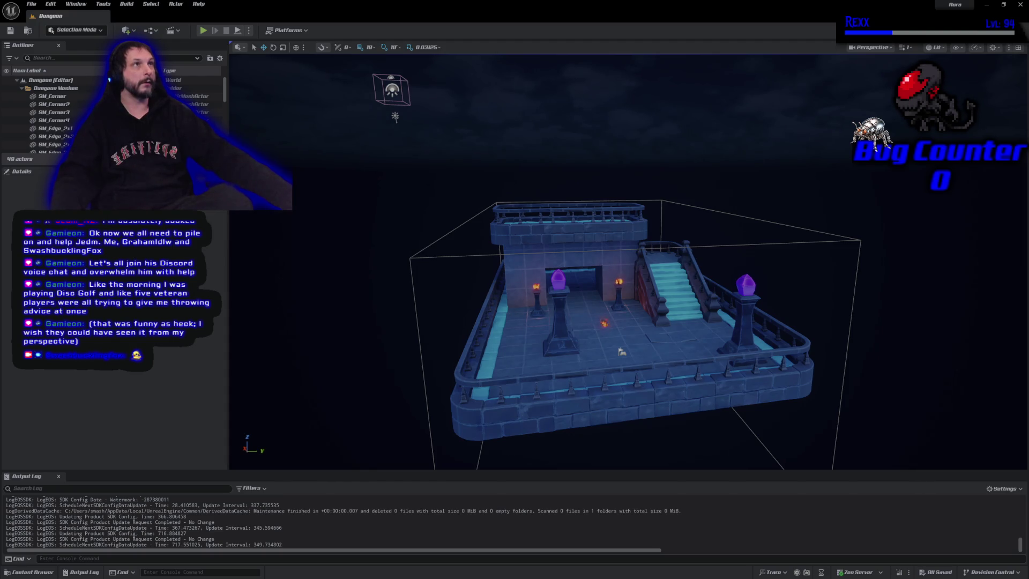
pyautogui.press('Left')
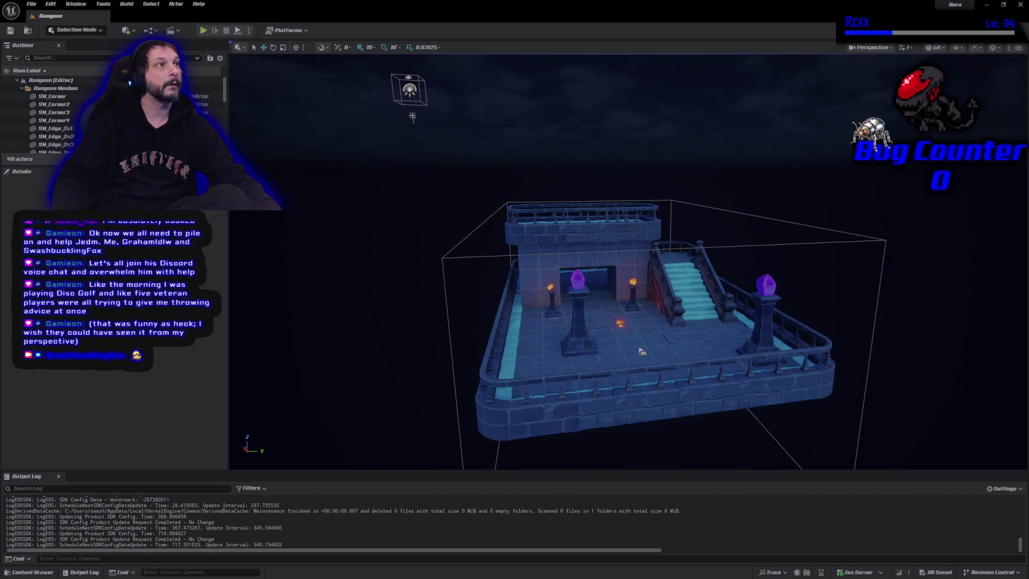
pyautogui.press('Left')
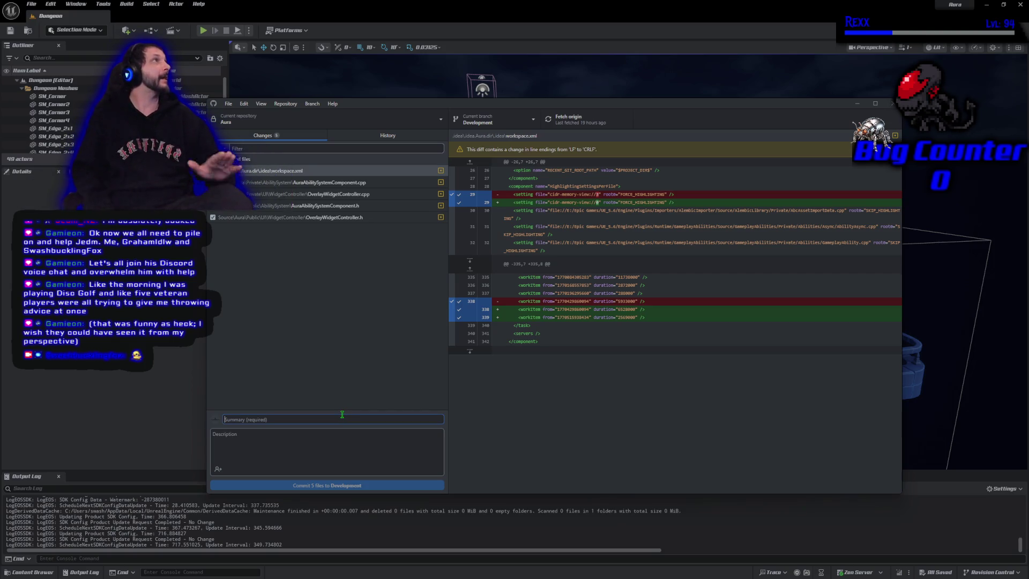
# Commit five files to Development as 'For Each Ability Delegate', push to origin, close GitHub Desktop.
pyautogui.write('Fo')
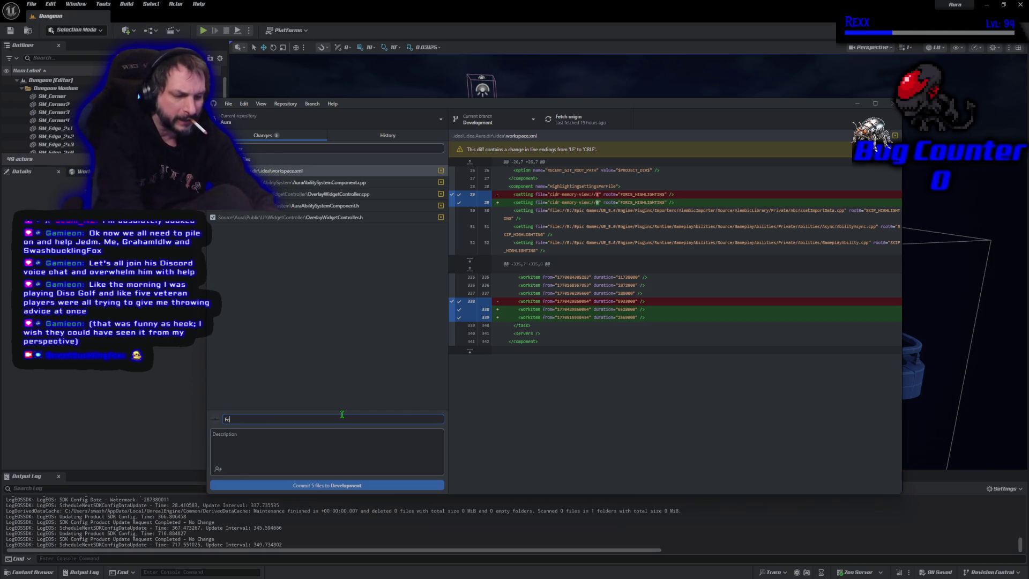
pyautogui.write('r Each A')
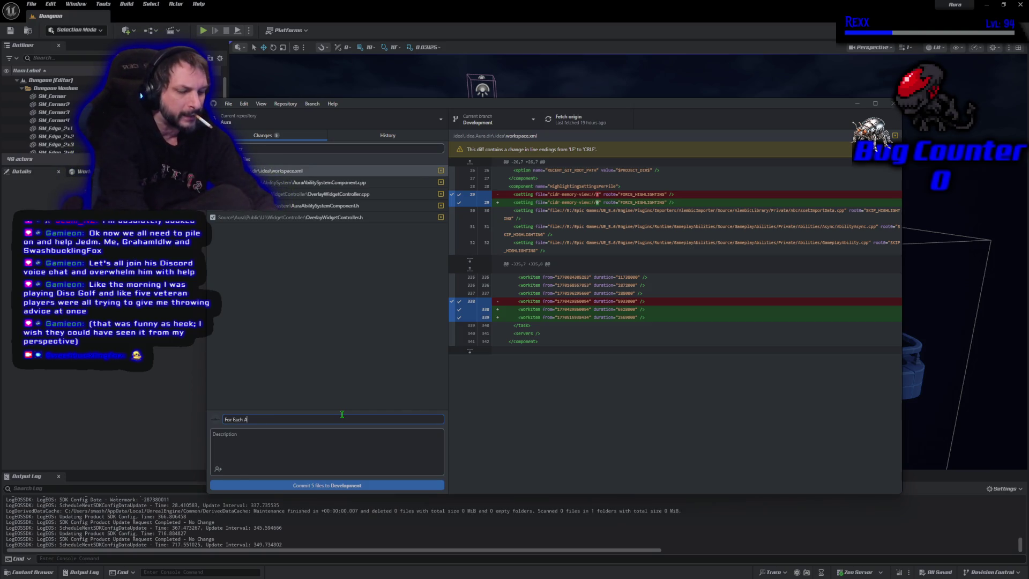
pyautogui.write('bility Delegate')
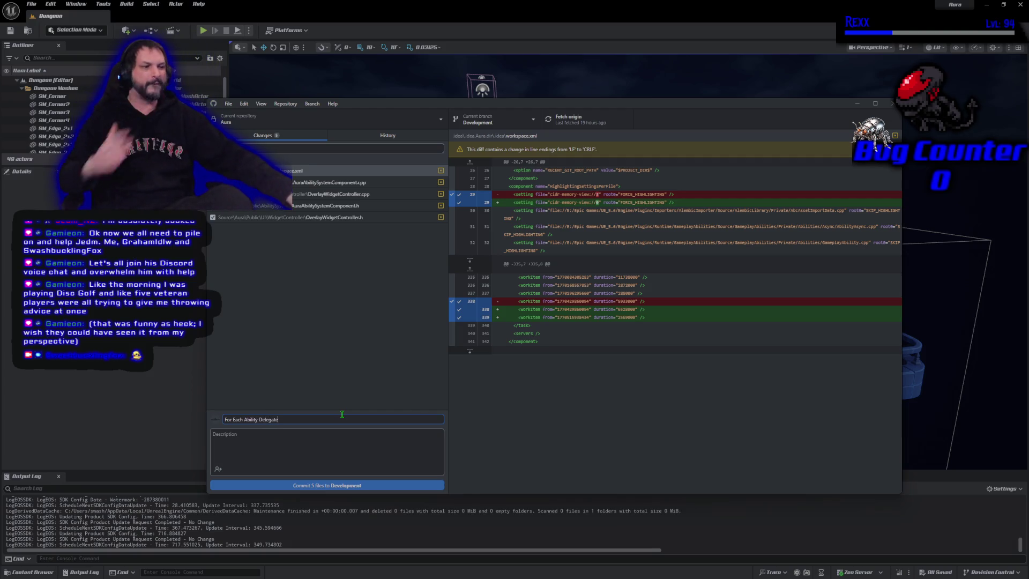
pyautogui.click(367, 485)
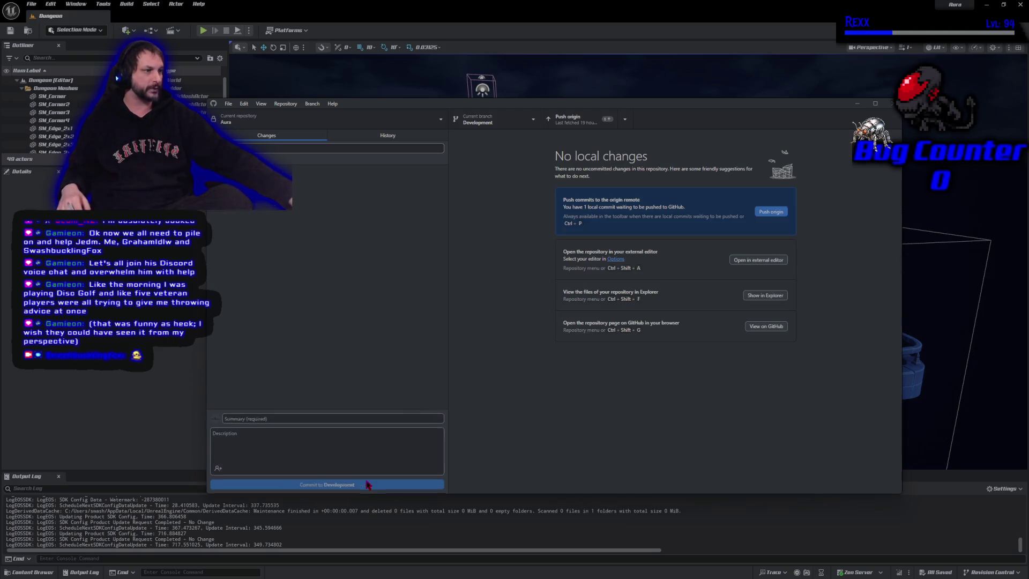
pyautogui.click(770, 214)
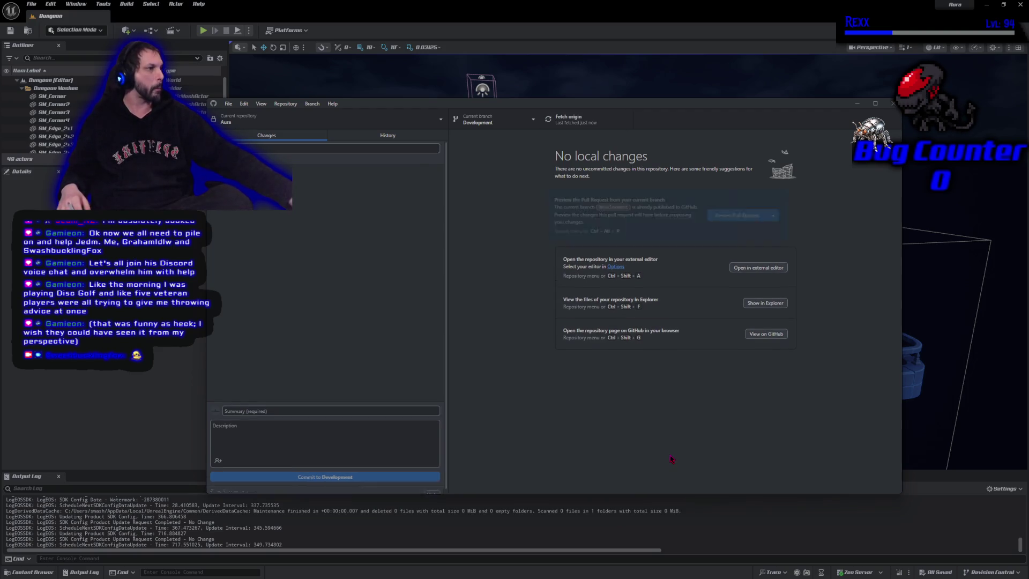
pyautogui.click(891, 104)
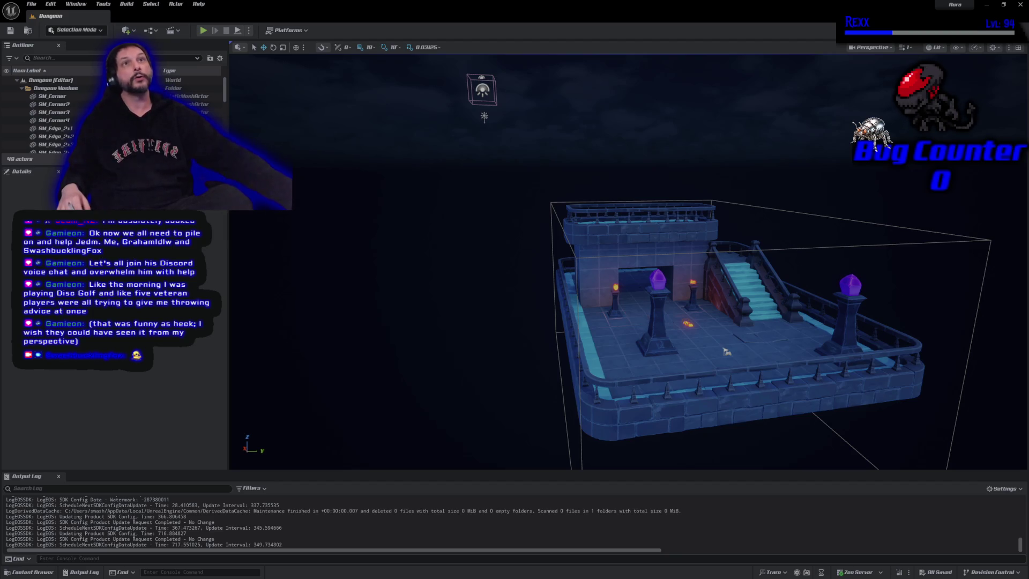
# Close the Unreal Editor to return to Rider's code view.
pyautogui.click(1019, 5)
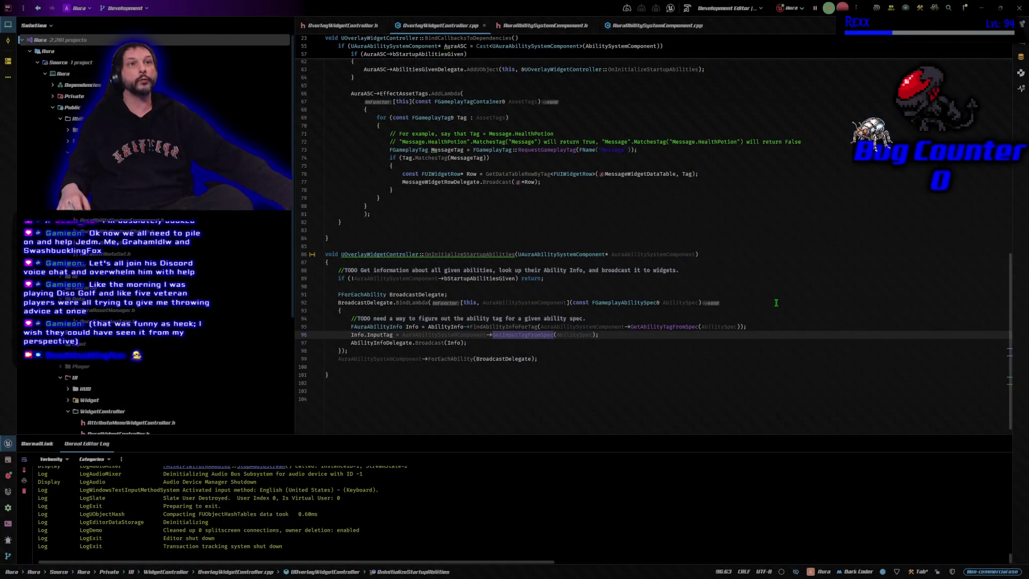
# In AuraAbilitySystemComponent.h, make a blank line below BeginPlay in the protected section.
pyautogui.click(533, 27)
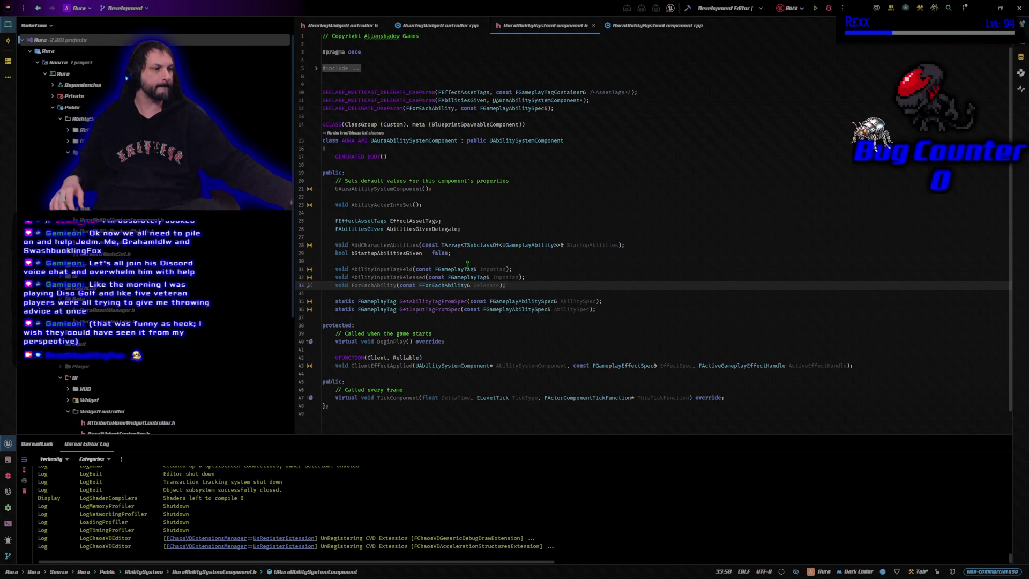
pyautogui.click(356, 325)
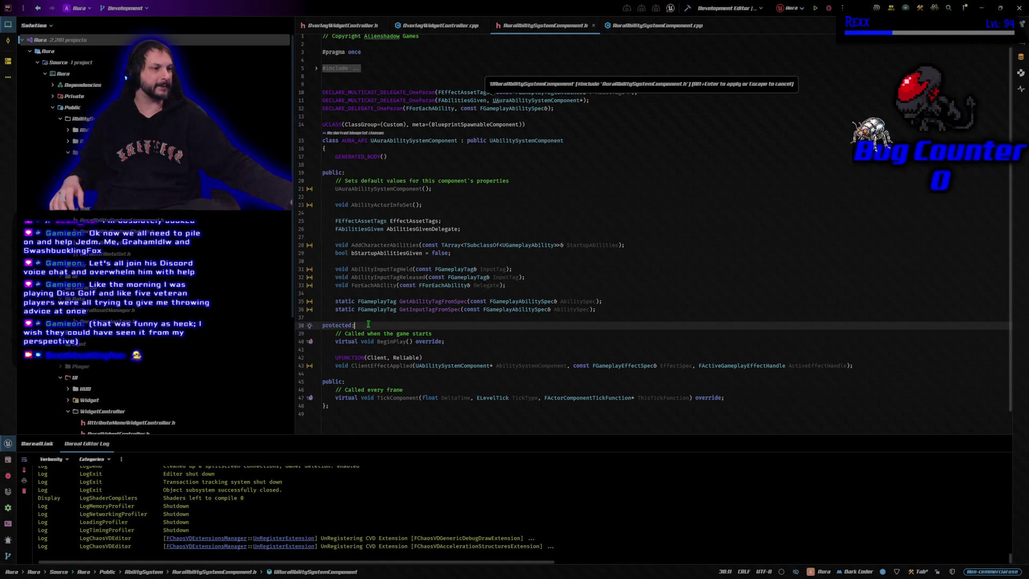
pyautogui.click(451, 349)
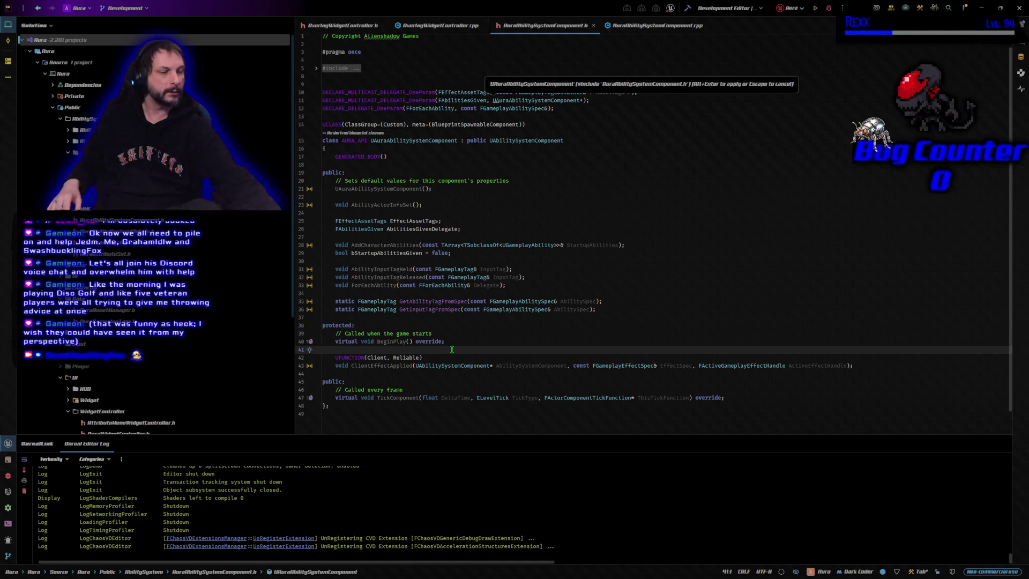
pyautogui.press('Return')
pyautogui.press('Return')
pyautogui.press('Up')
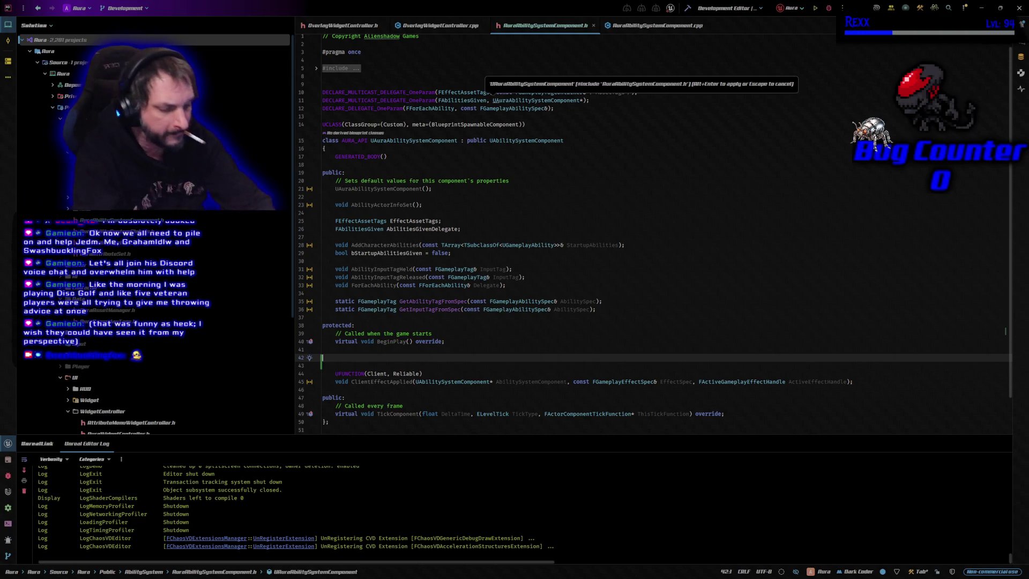
# Declare virtual void OnRep_ActivateAbilities() override there using code completion.
pyautogui.write('virtual')
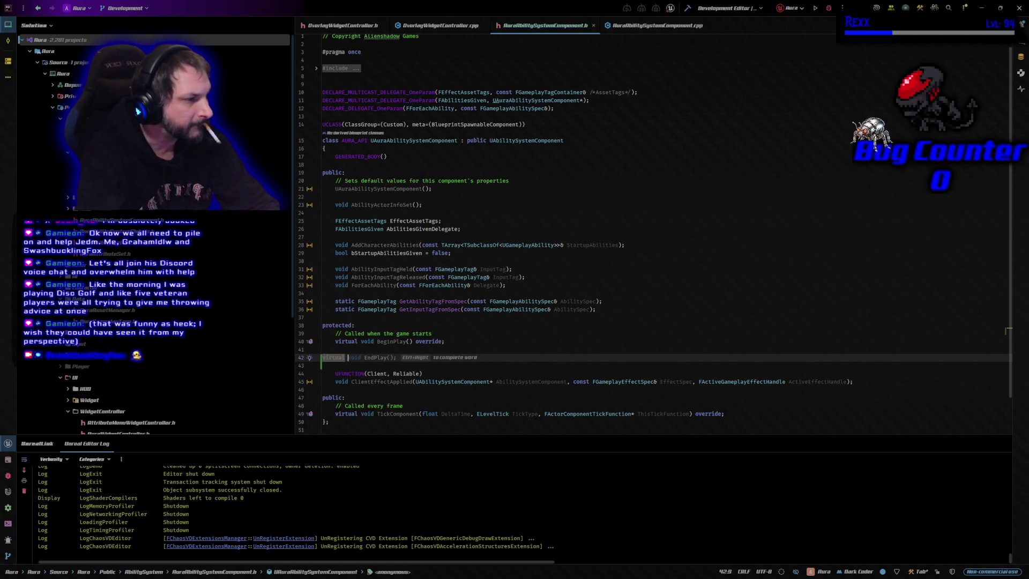
pyautogui.write(' void')
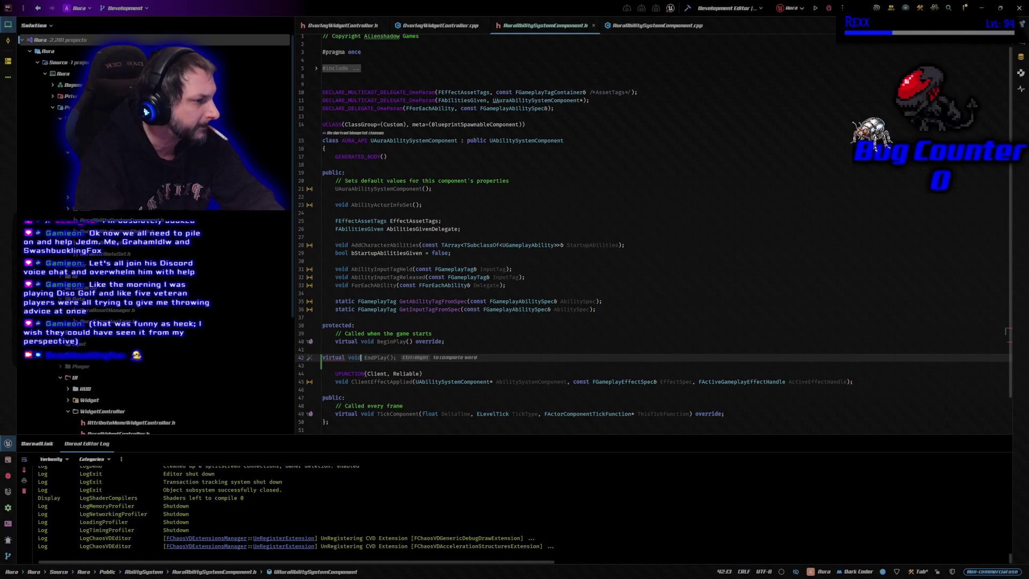
pyautogui.press('Left')
pyautogui.press('Left')
pyautogui.press('Left')
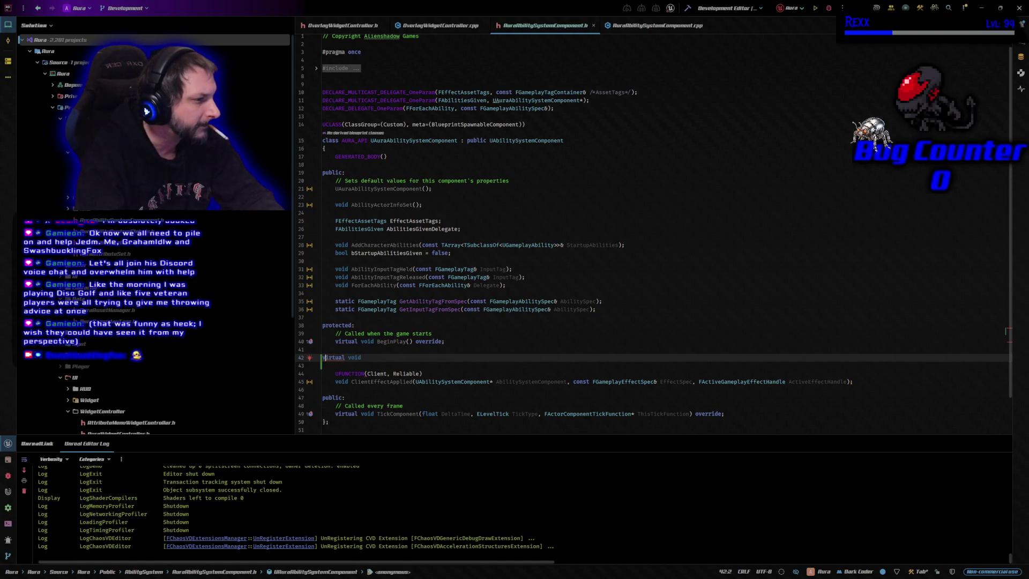
pyautogui.press('Tab')
pyautogui.press('End')
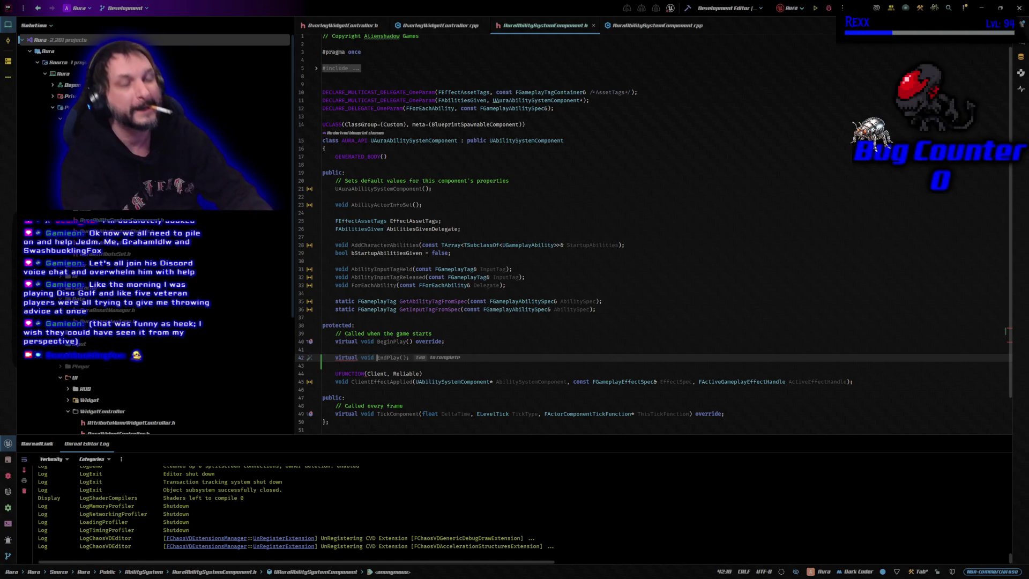
pyautogui.write('OnRep')
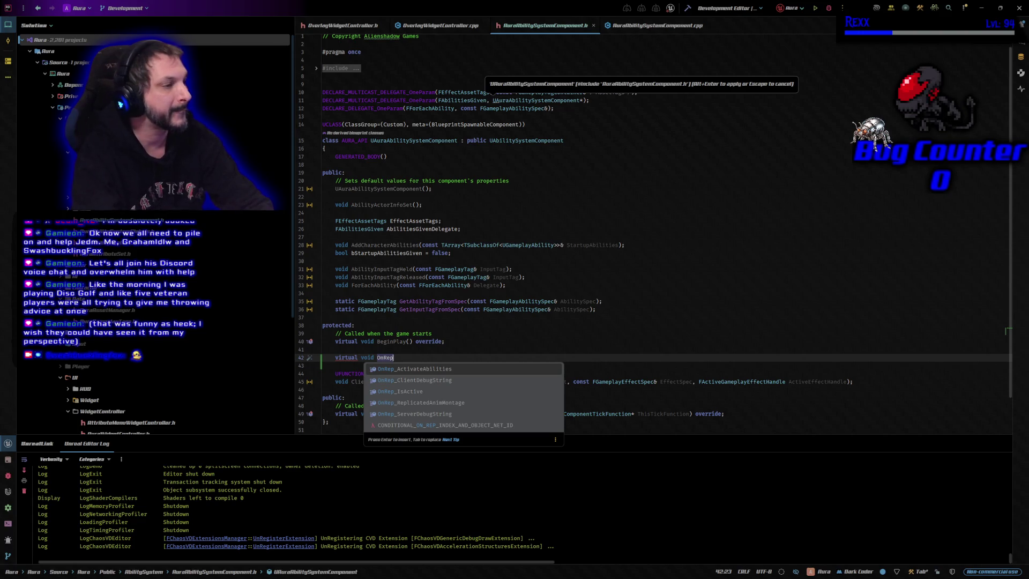
pyautogui.write('_')
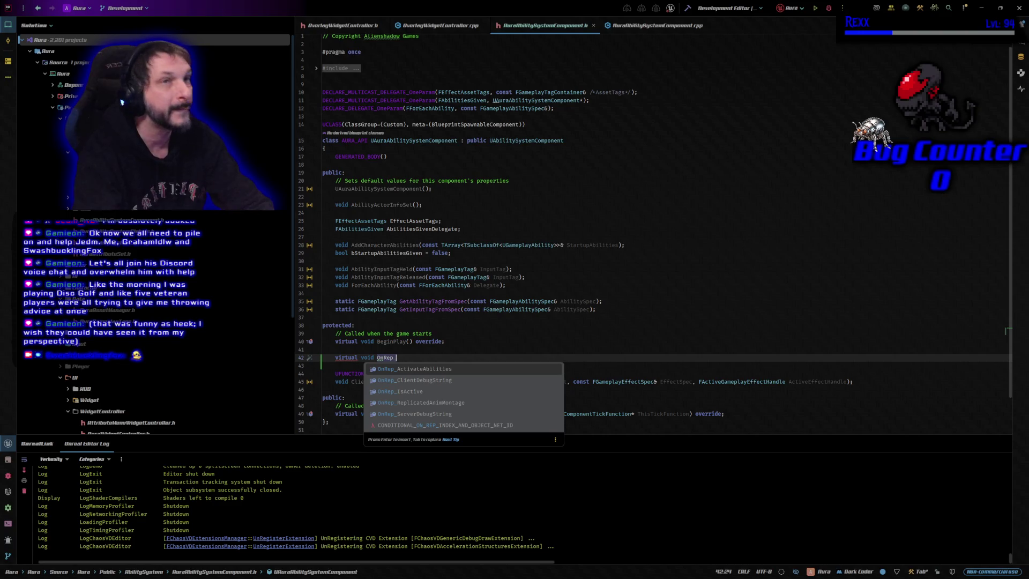
pyautogui.press('Return')
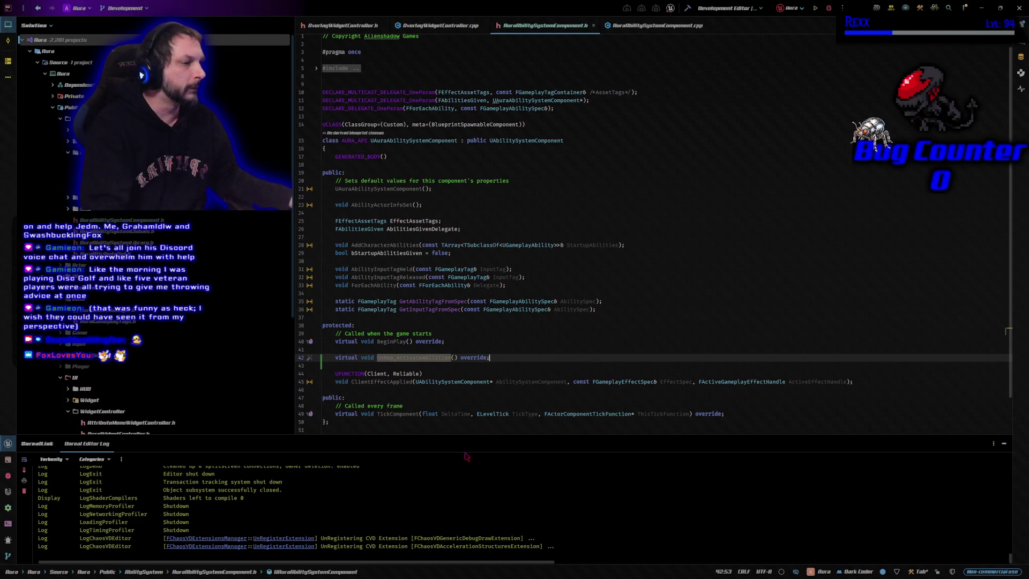
pyautogui.click(310, 358)
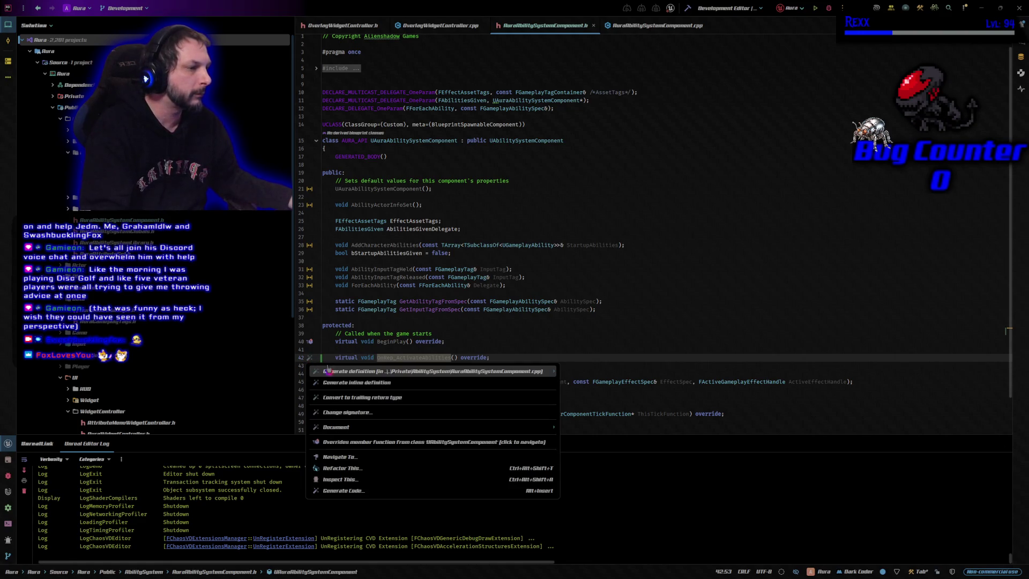
# Generate OnRep_ActivateAbilities in the .cpp with the one-time AbilitiesGivenDelegate broadcast, save, and build.
pyautogui.click(327, 370)
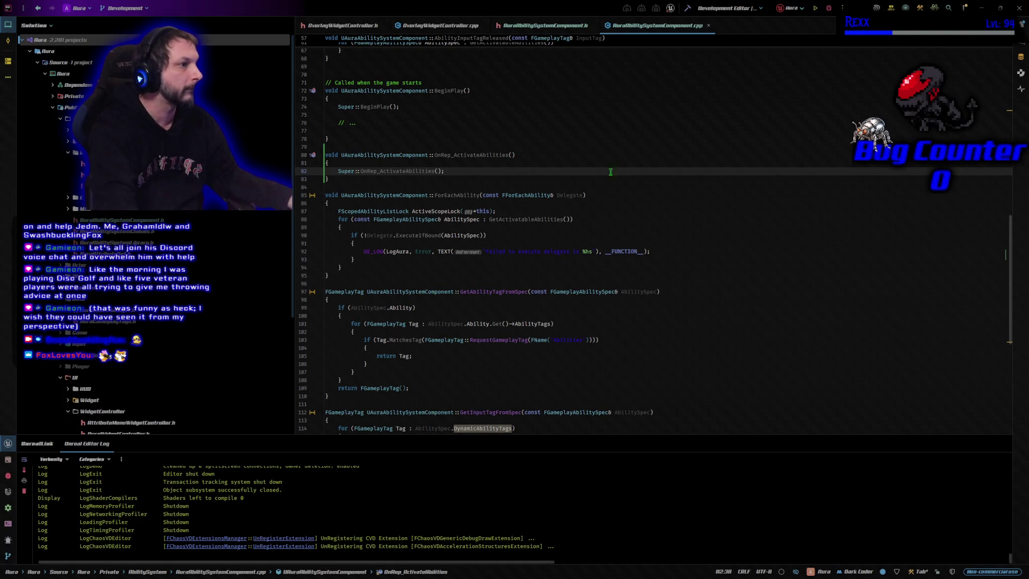
pyautogui.press('Return')
pyautogui.press('Return')
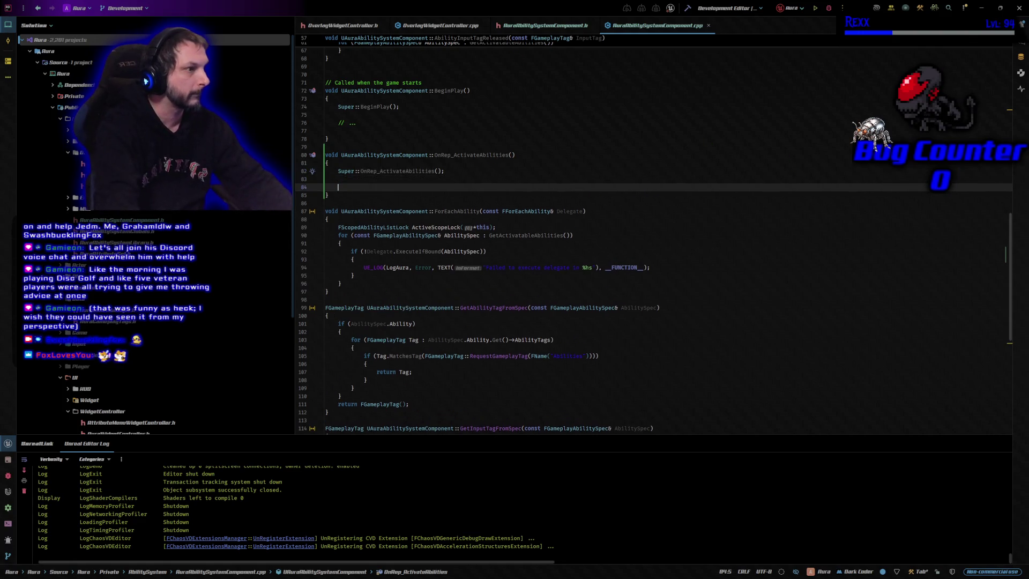
pyautogui.write('if (!bStartupAbilitiesGiven) \t{ \t\tbStartupAbilitiesGiven = true; \t\tAbilitiesGivenDelegate.Broadcast(this); \t}')
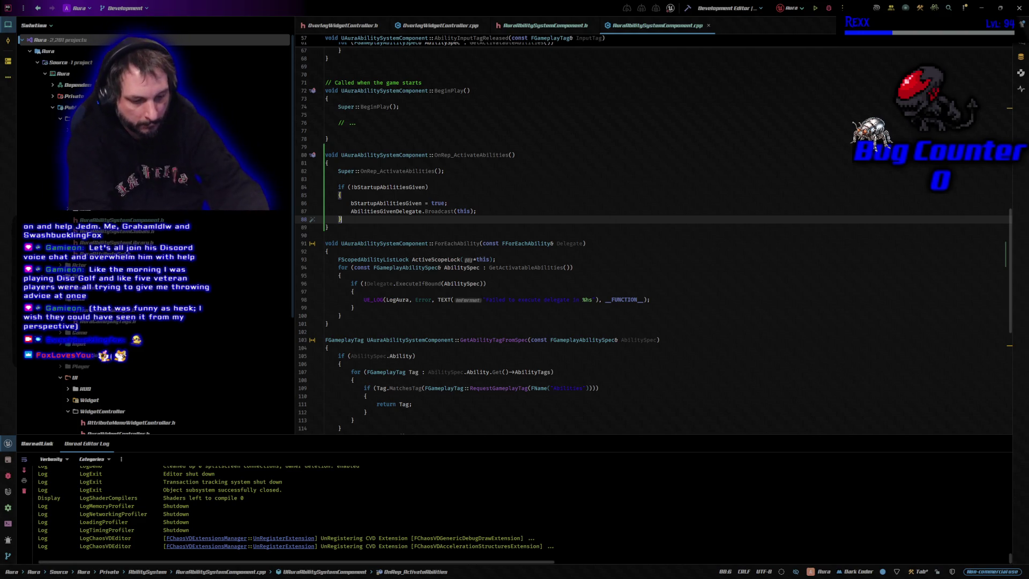
pyautogui.hotkey('ctrl', 's')
pyautogui.hotkey('ctrl', 'shift', 'b')
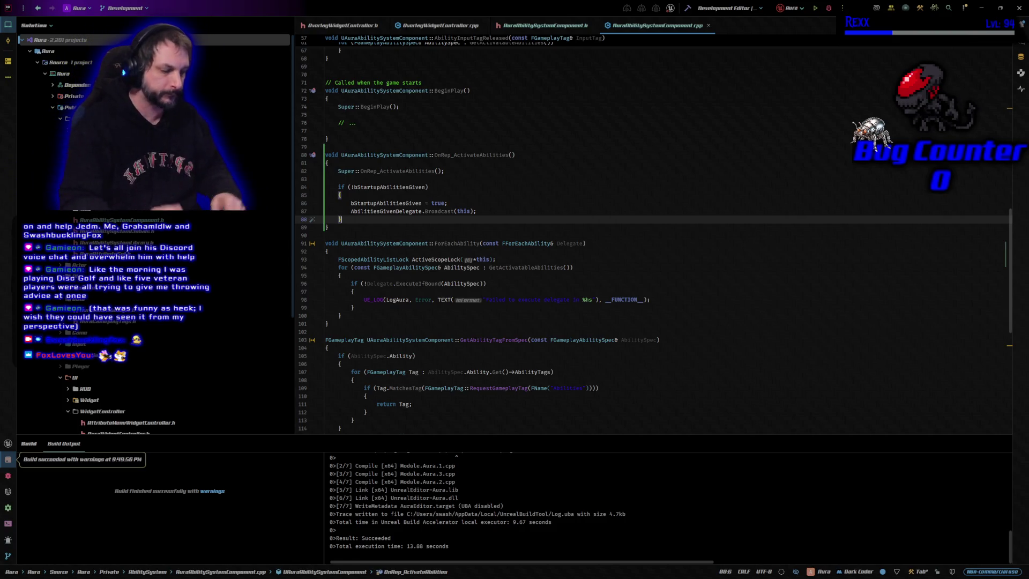
# Rebuild and launch the Aura editor target with Shift+F9.
pyautogui.hotkey('shift', 'F9')
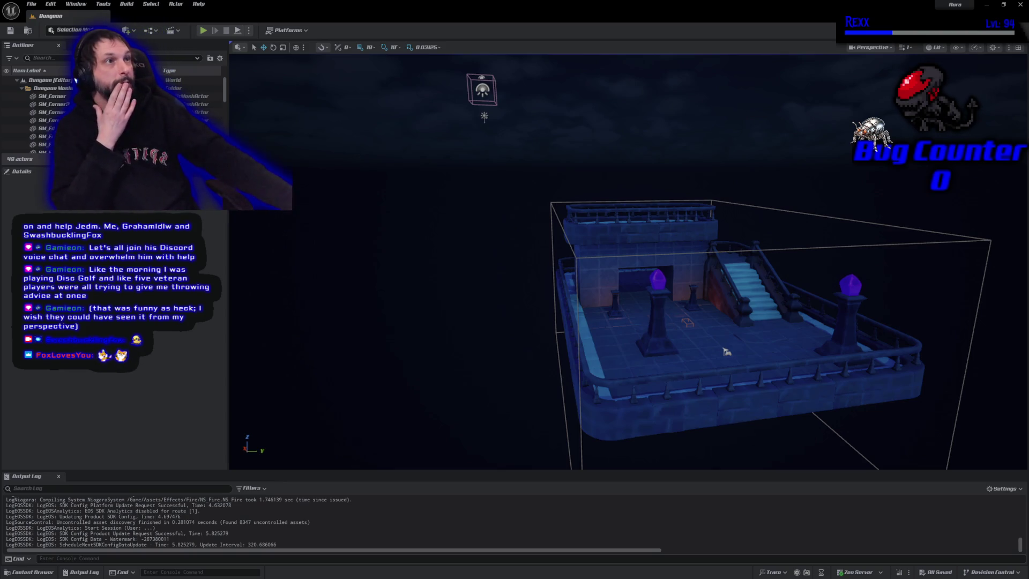
# Browse the Content Drawer to the Blueprints/AbilitySystem/Data folder.
pyautogui.click(985, 5)
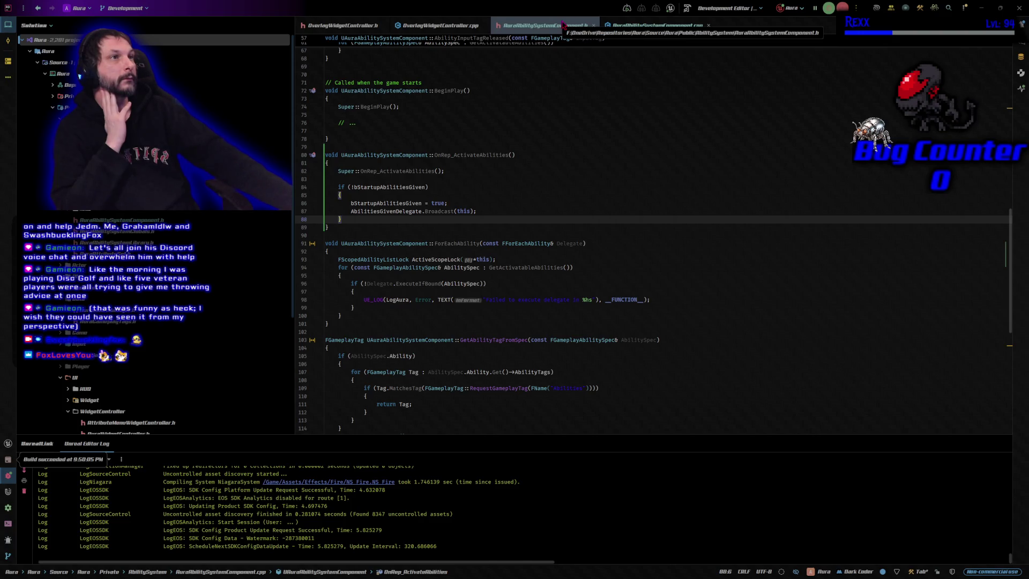
pyautogui.hotkey('alt', 'Tab')
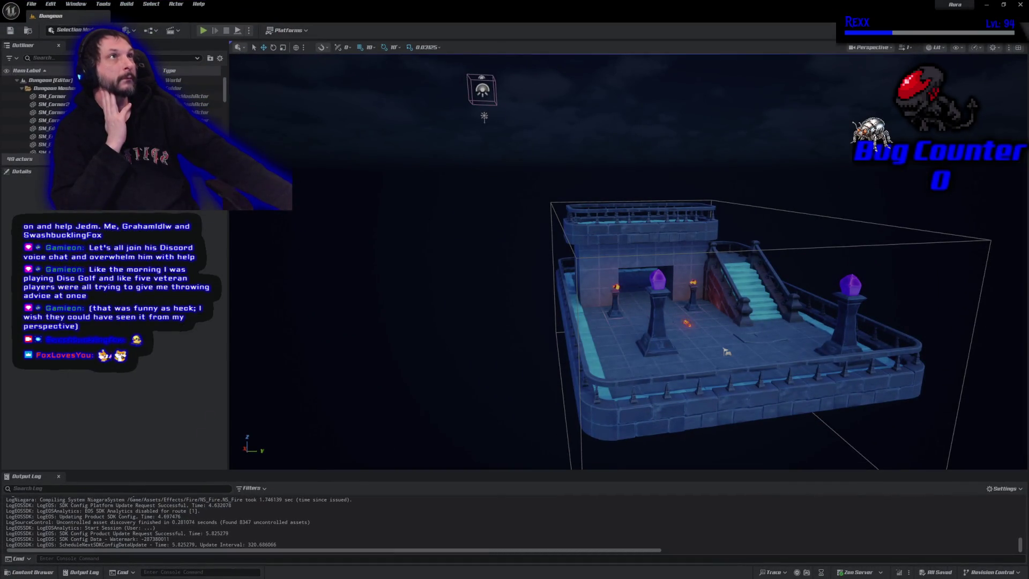
pyautogui.click(43, 572)
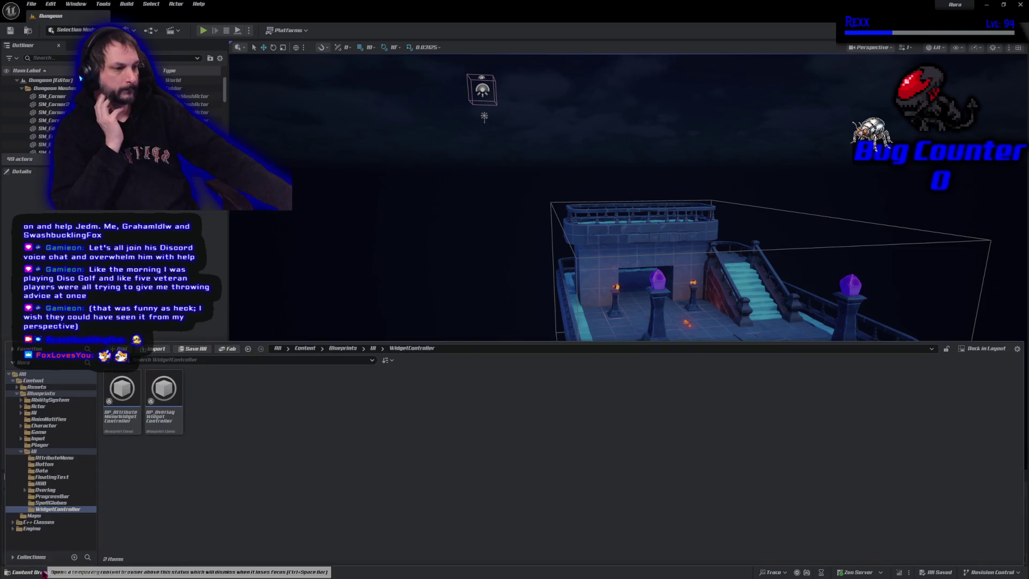
pyautogui.click(53, 400)
pyautogui.doubleClick(163, 394)
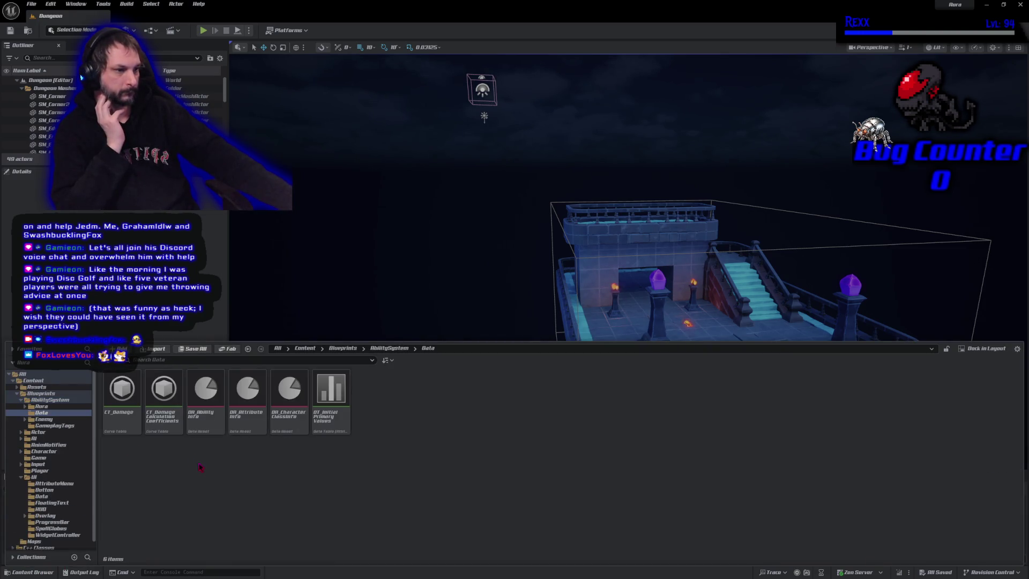
# Open DA_AbilityInfo to check its Abilities.Fire.FireBolt entry with FireBolt icon and MI_FireSkillBG background.
pyautogui.click(200, 419)
pyautogui.doubleClick(200, 419)
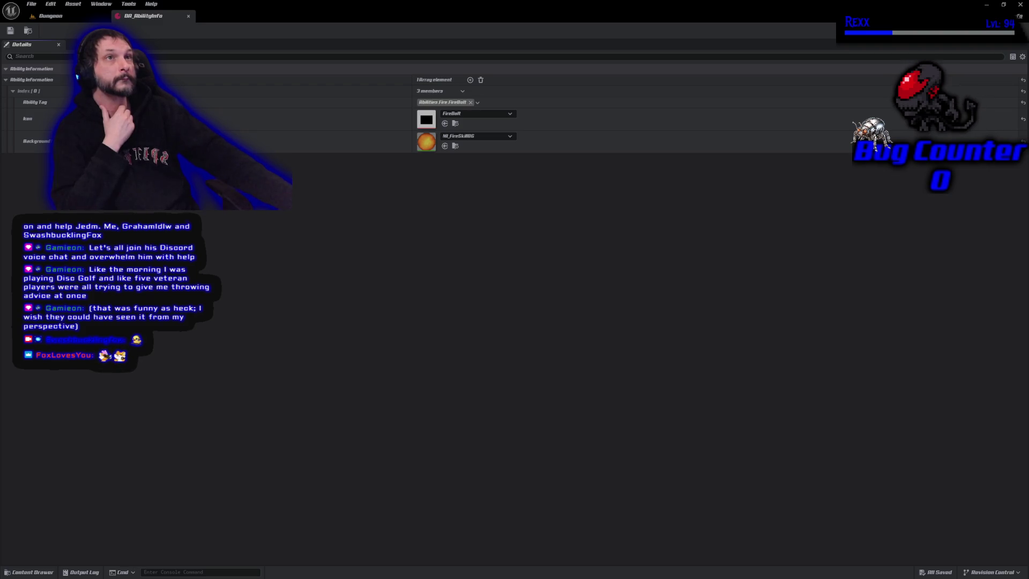
pyautogui.click(40, 572)
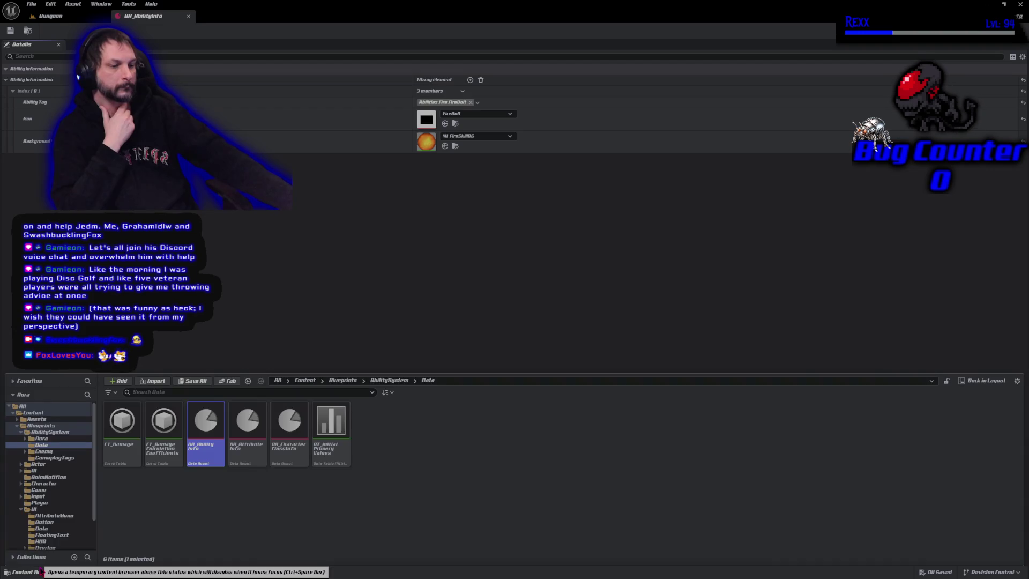
# Go to Blueprints > UI > SpellGlobes and open the WBP_SpellGlobe widget blueprint.
pyautogui.click(53, 431)
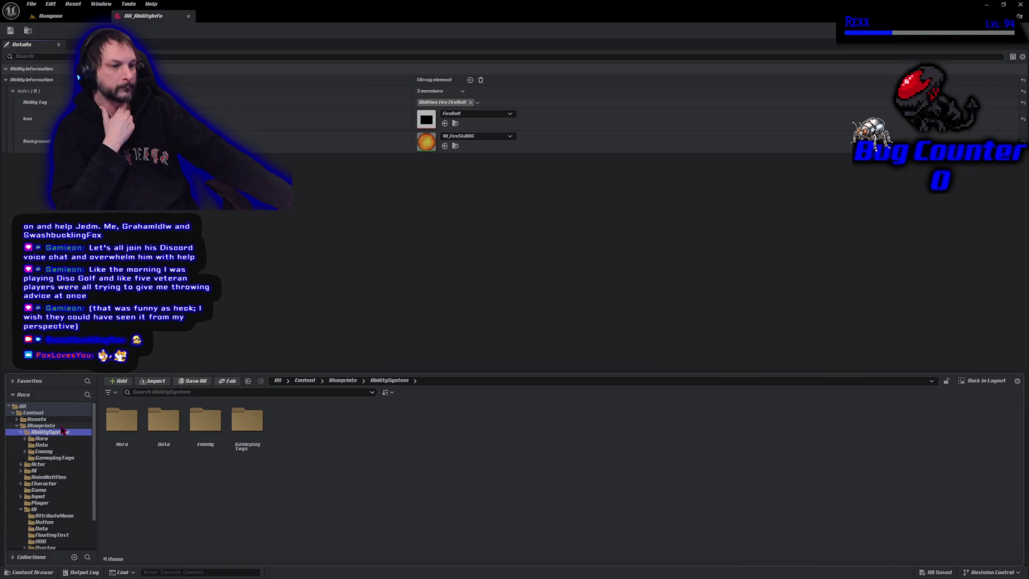
pyautogui.click(41, 425)
pyautogui.click(449, 435)
pyautogui.doubleClick(448, 434)
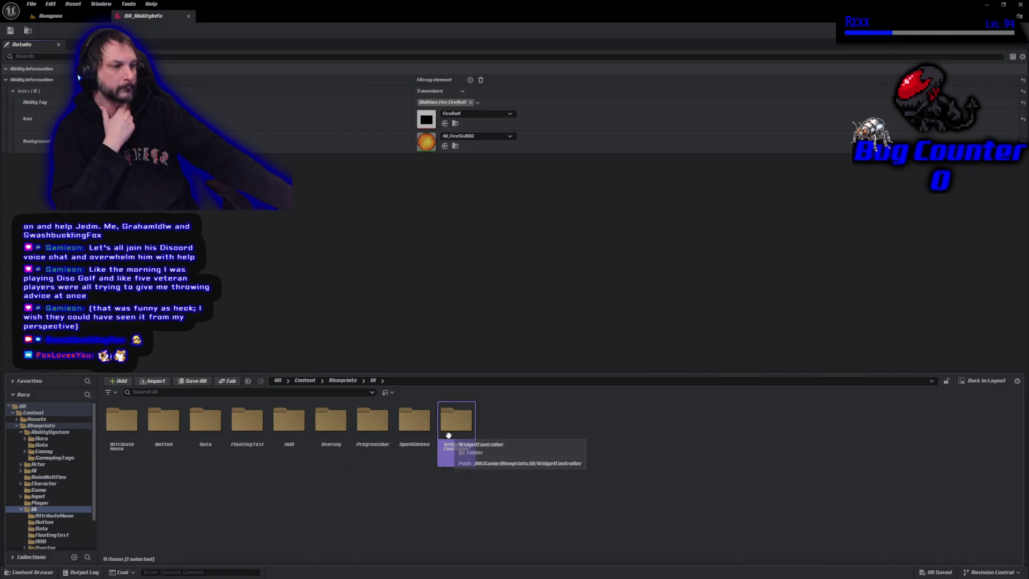
pyautogui.doubleClick(414, 423)
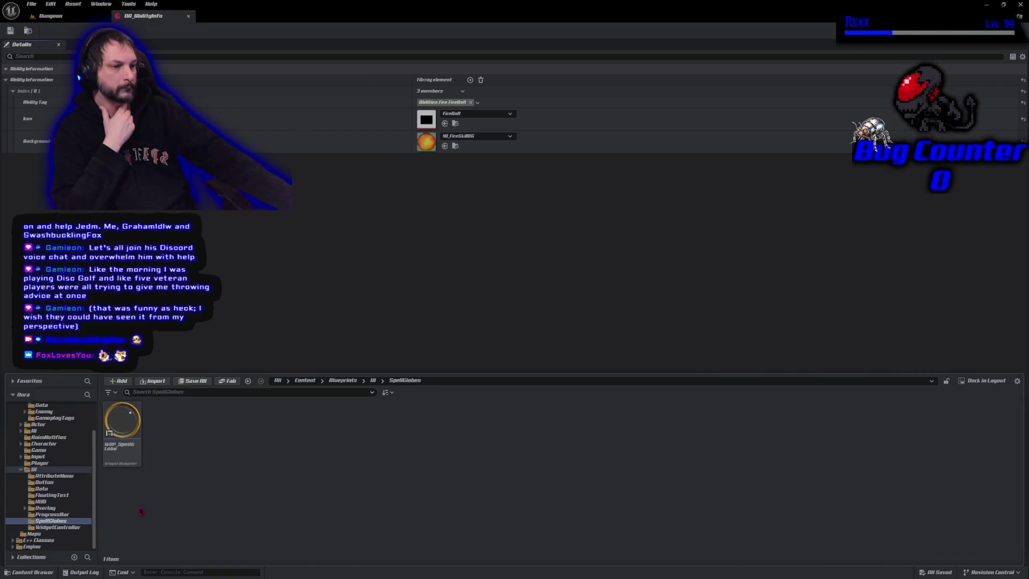
pyautogui.doubleClick(127, 463)
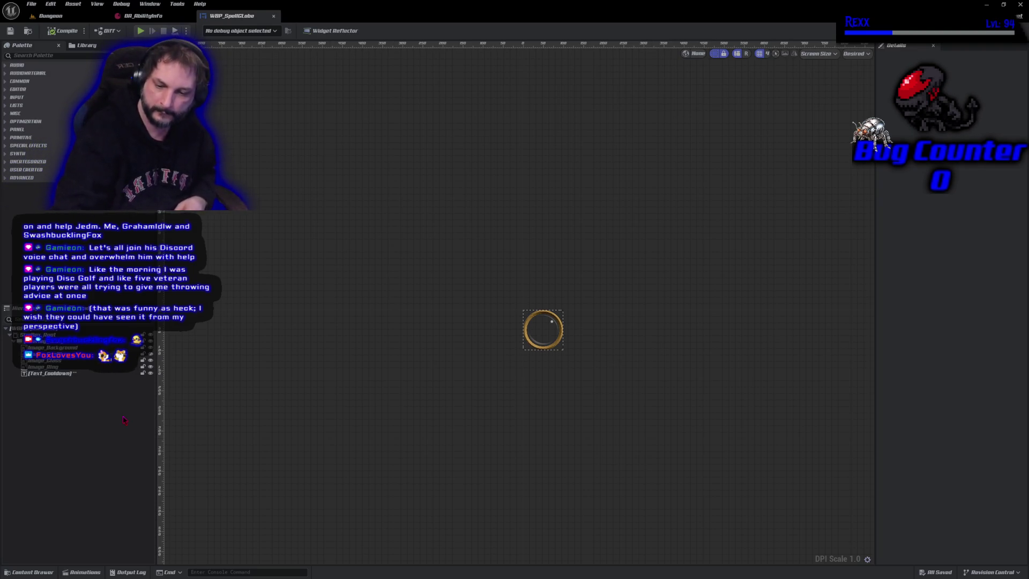
# Zoom in and pan the Designer canvas to centre the enlarged spell globe ring.
pyautogui.scroll(1, 294, 338)
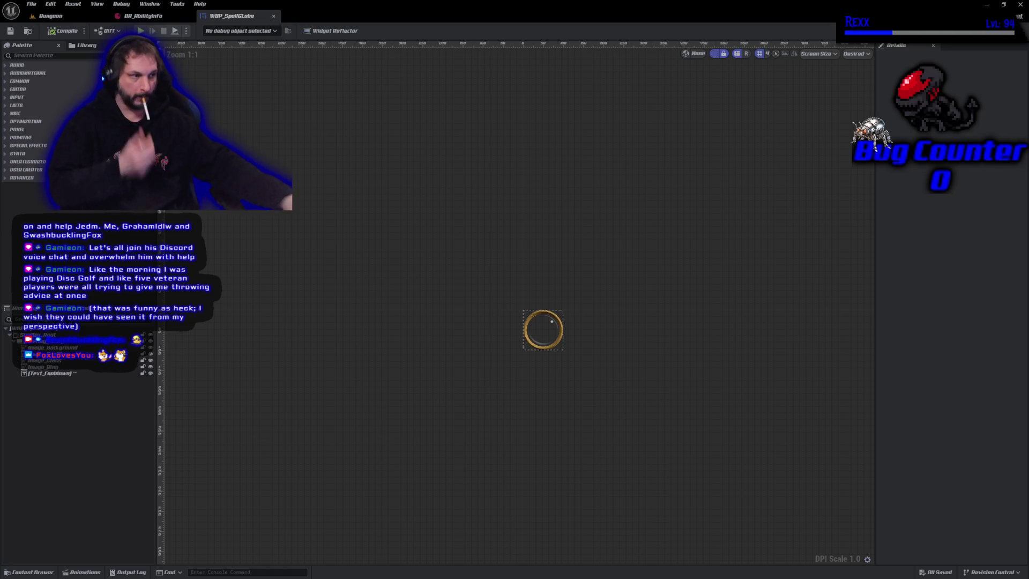
pyautogui.scroll(5, 508, 432)
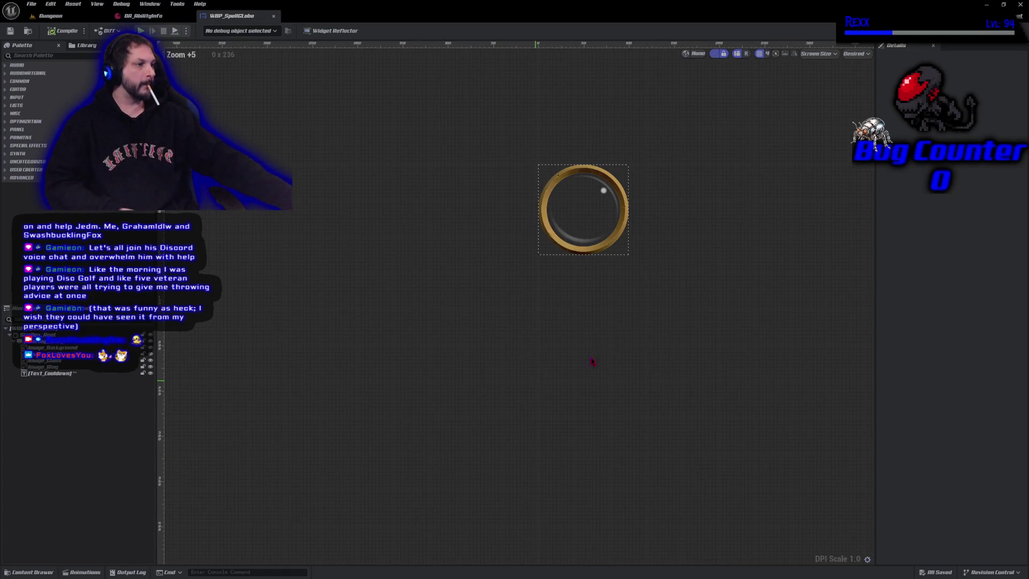
pyautogui.moveTo(608, 350); pyautogui.dragTo(652, 500)
pyautogui.scroll(5, 662, 499)
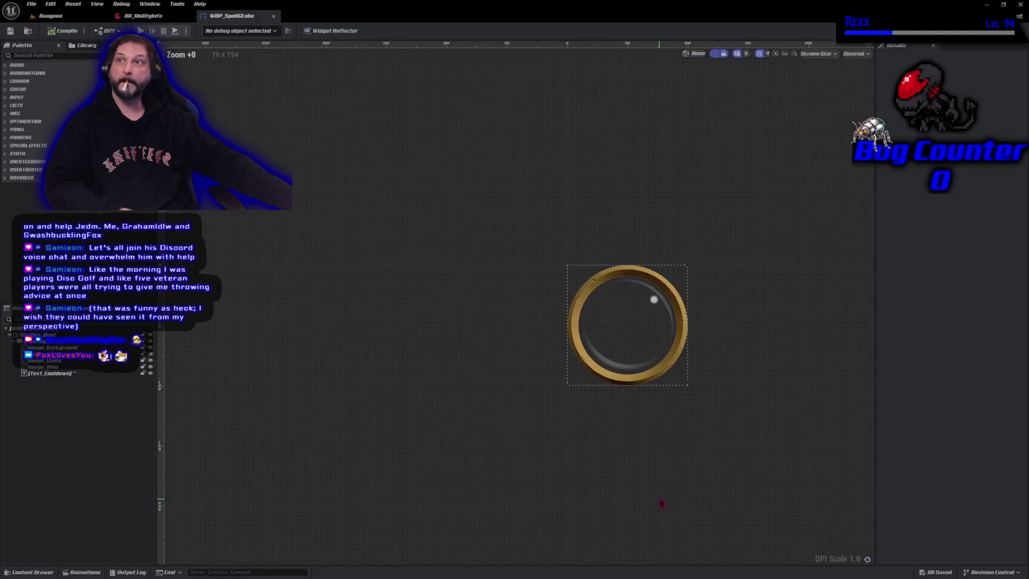
pyautogui.scroll(4, 661, 496)
pyautogui.moveTo(624, 367)
pyautogui.mouseDown()
pyautogui.moveTo(574, 471)
pyautogui.moveTo(619, 563)
pyautogui.moveTo(611, 578)
pyautogui.mouseUp()
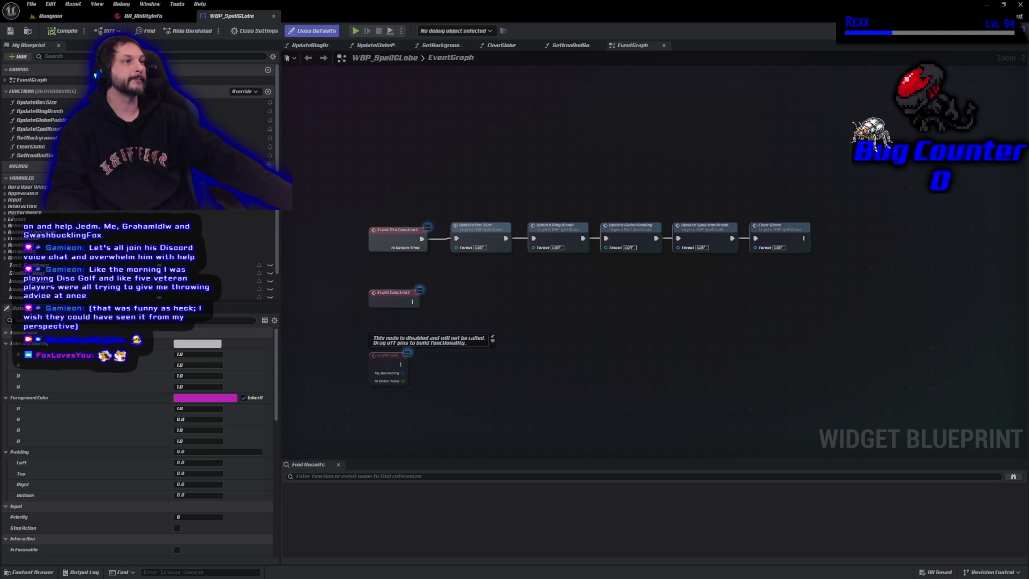
# Delete Event Construct and Event Tick, then add an Event WidgetControllerSet node in their place.
pyautogui.moveTo(445, 417); pyautogui.dragTo(344, 290)
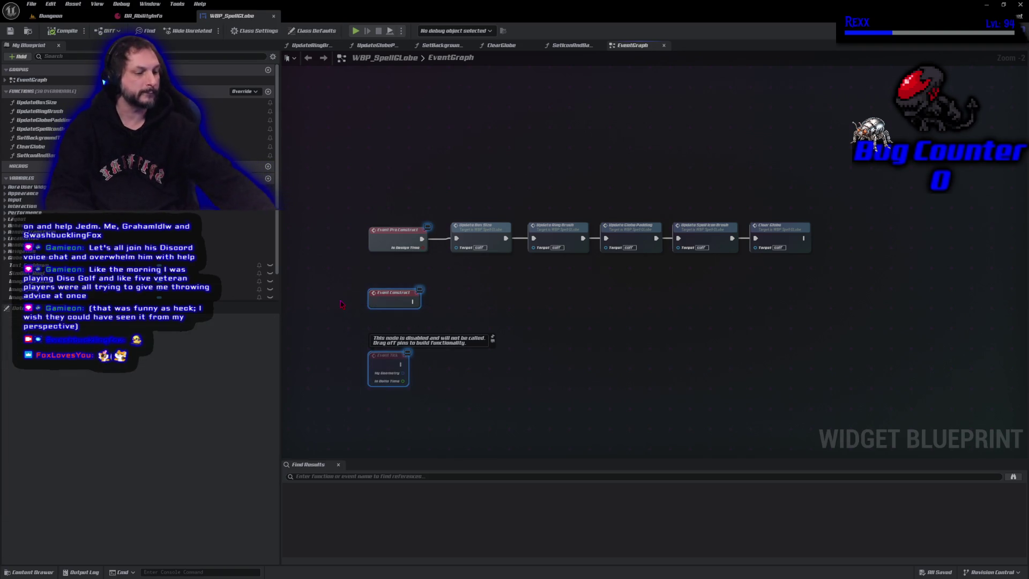
pyautogui.press('Delete')
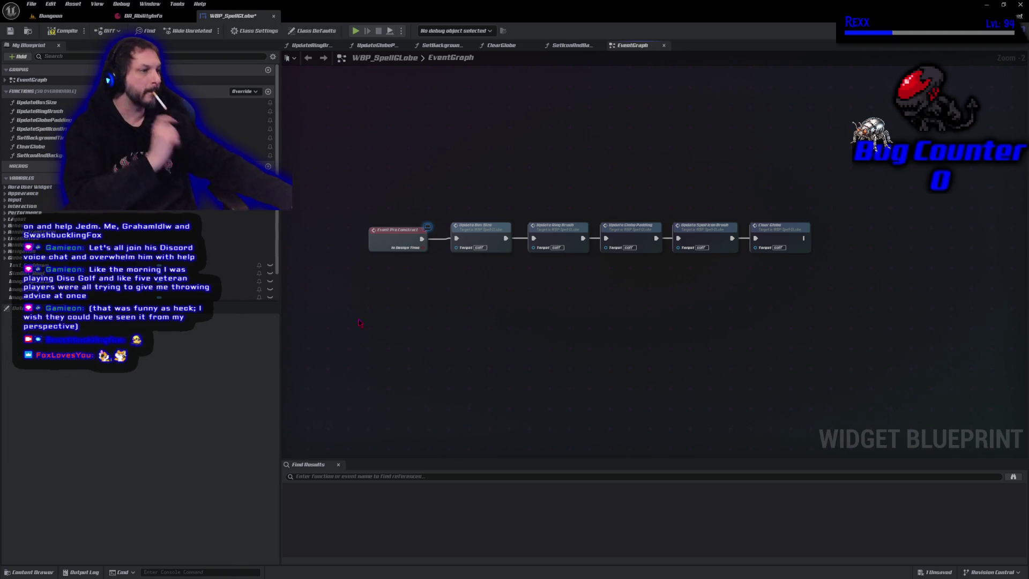
pyautogui.rightClick(366, 320)
pyautogui.write('event widget co')
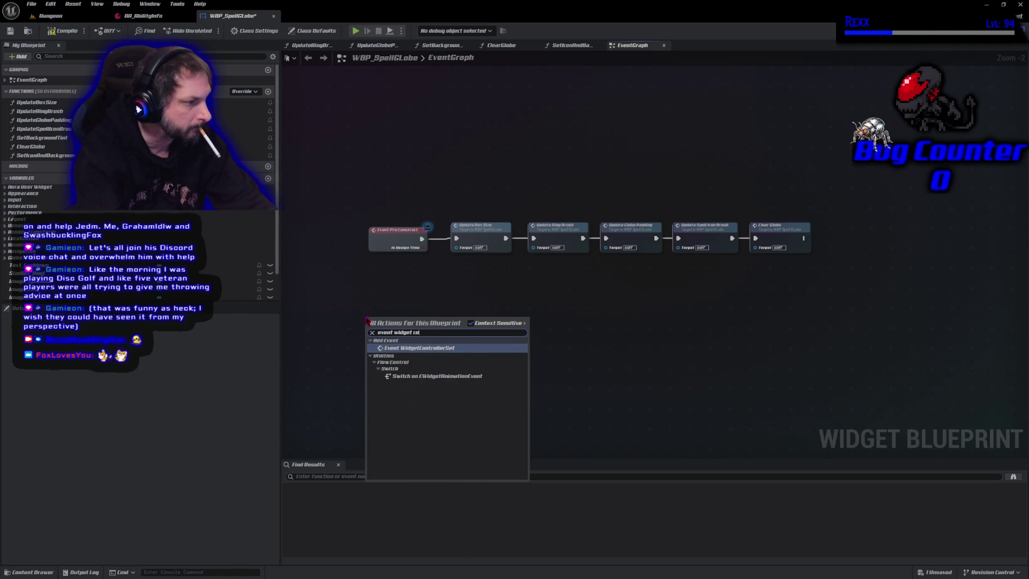
pyautogui.press('Return')
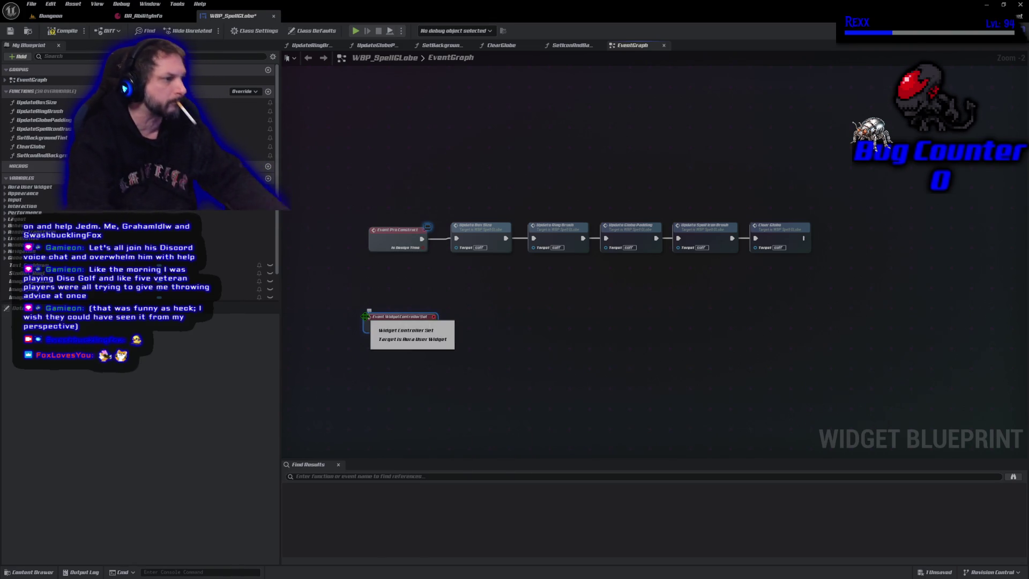
pyautogui.scroll(2, 419, 361)
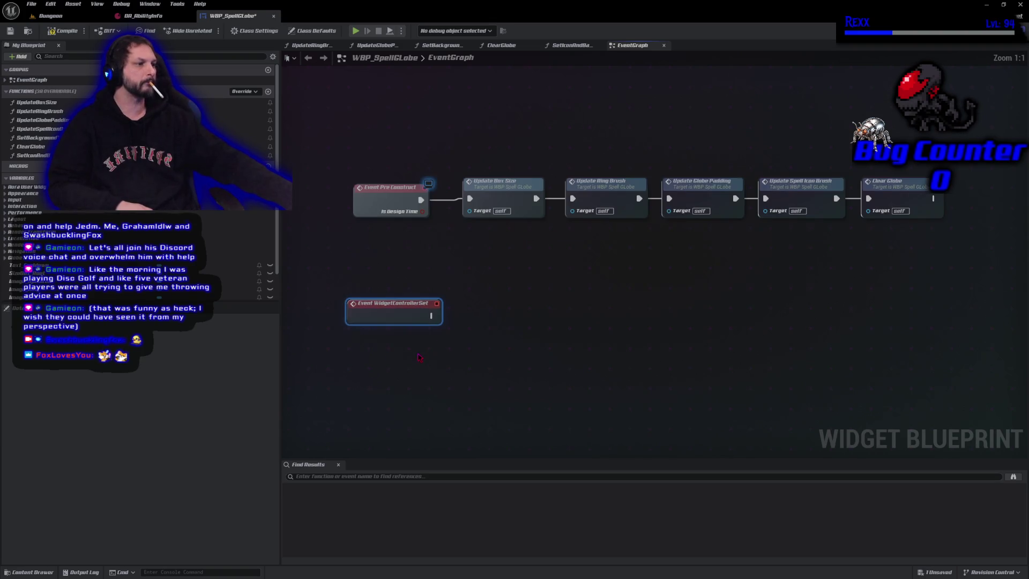
pyautogui.moveTo(419, 357); pyautogui.dragTo(469, 386)
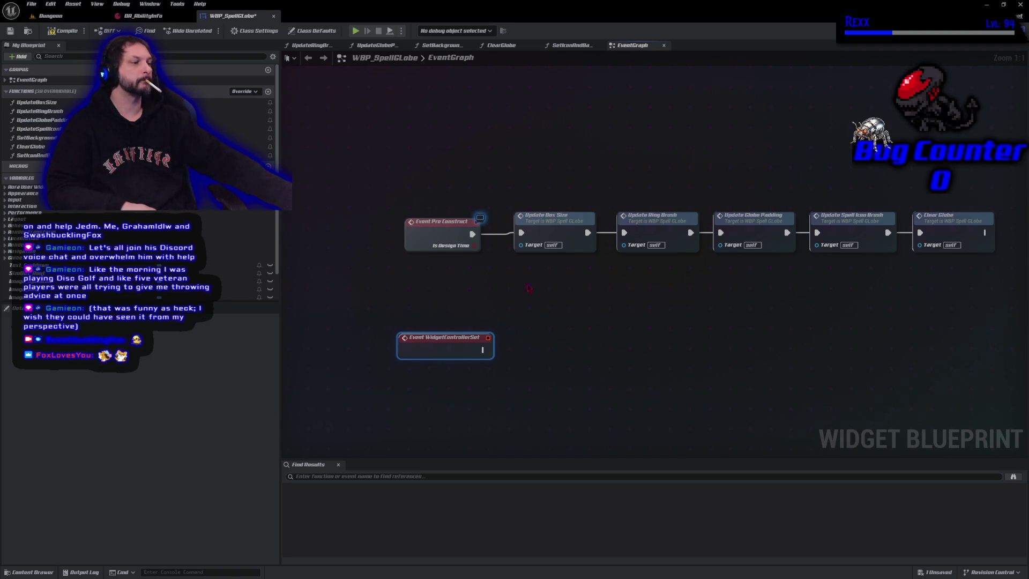
pyautogui.rightClick(472, 384)
# Add a Widget Controller getter next to Event WidgetControllerSet.
pyautogui.write('get')
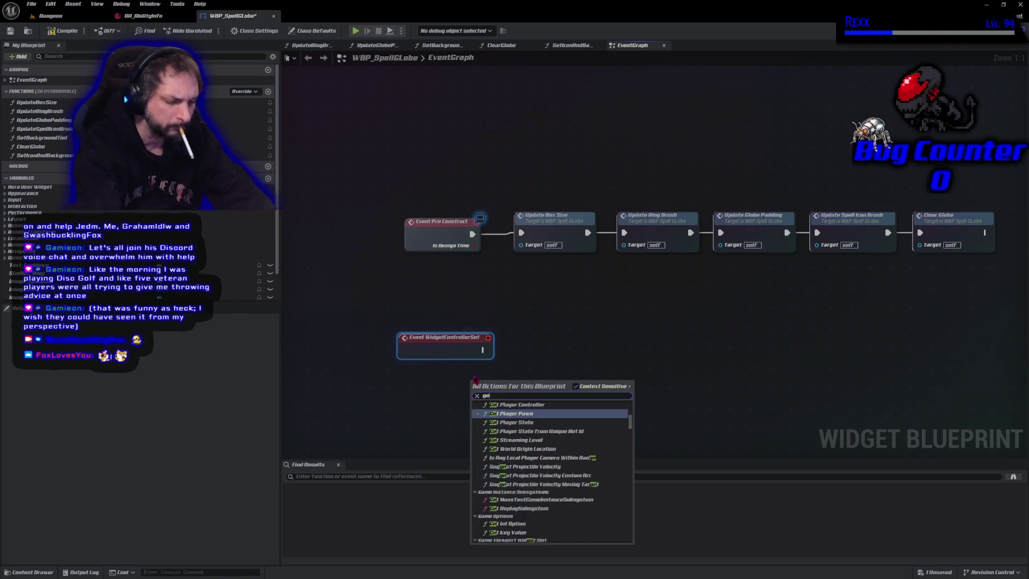
pyautogui.write(' wido')
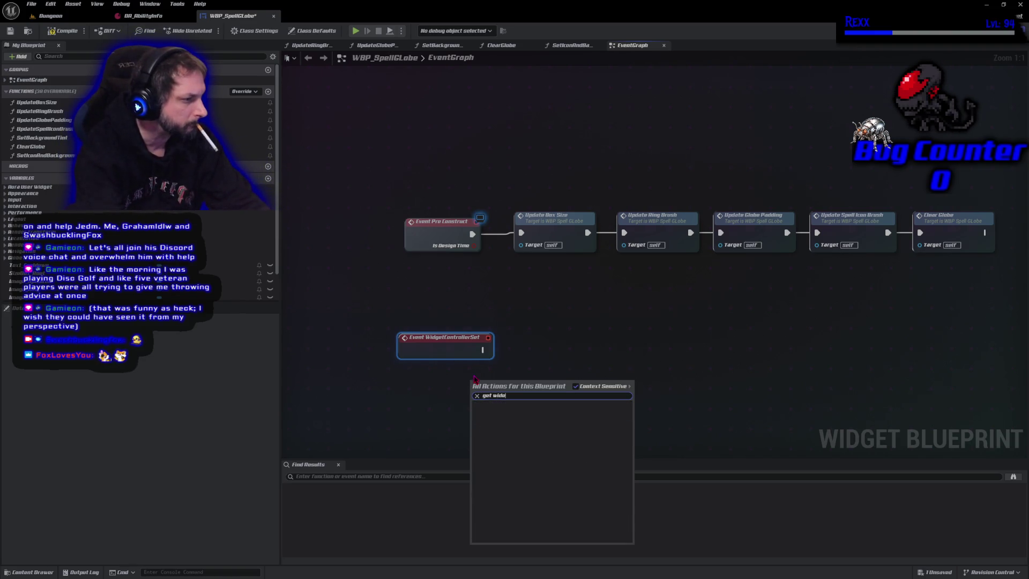
pyautogui.press('BackSpace')
pyautogui.press('BackSpace')
pyautogui.write('get contro')
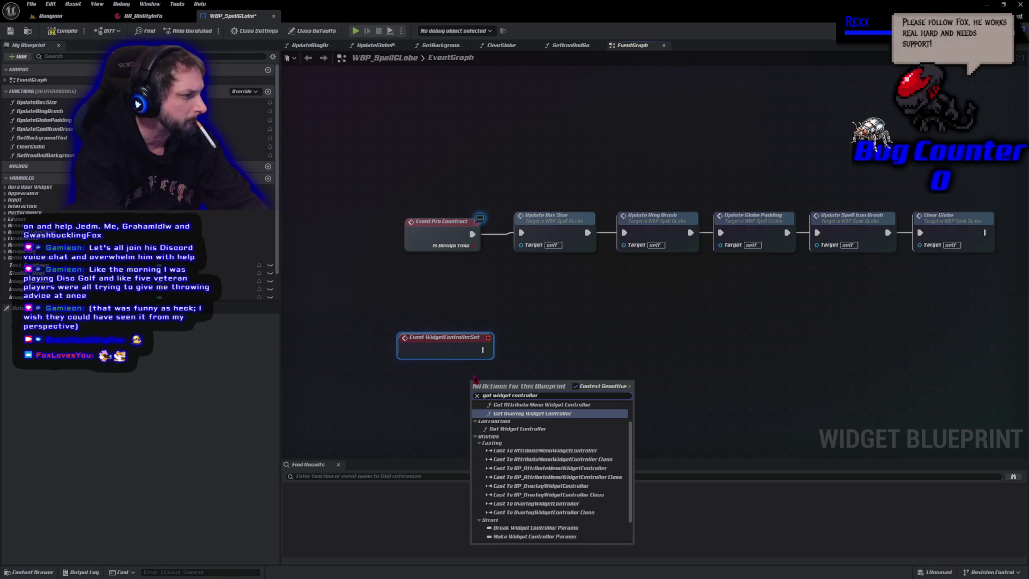
pyautogui.write('ller')
pyautogui.scroll(-2, 549, 482)
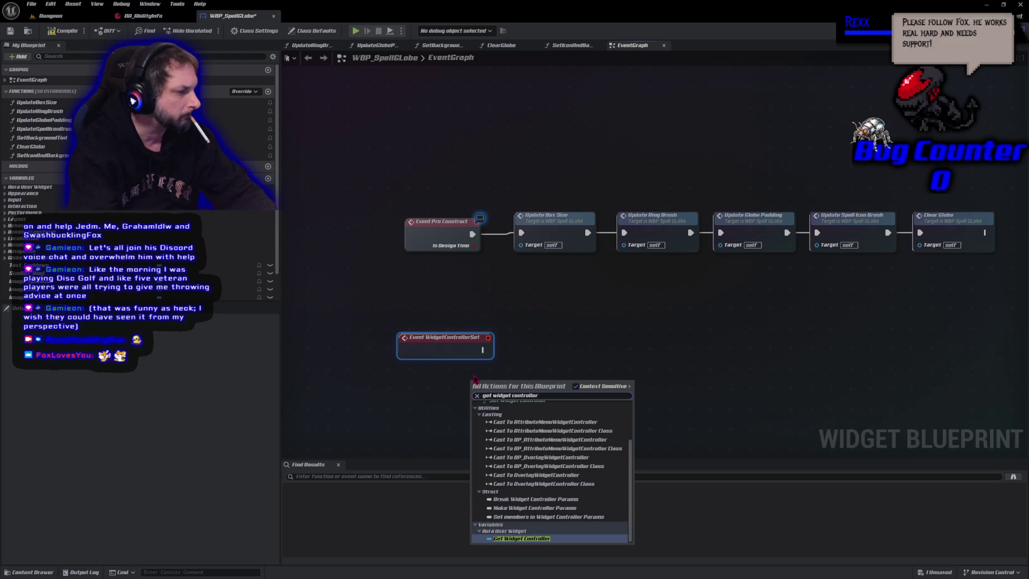
pyautogui.click(520, 531)
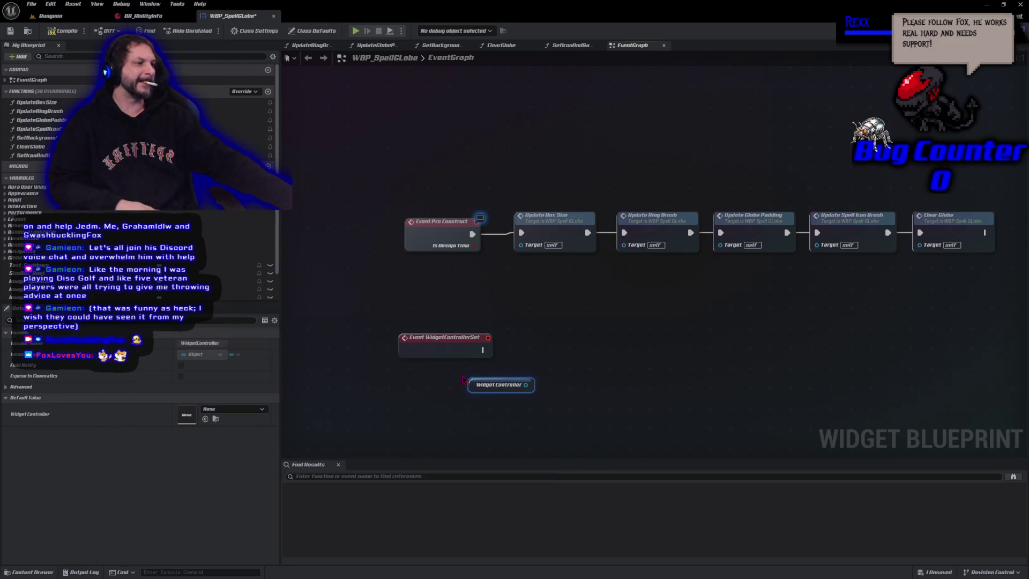
pyautogui.moveTo(471, 384); pyautogui.dragTo(503, 377)
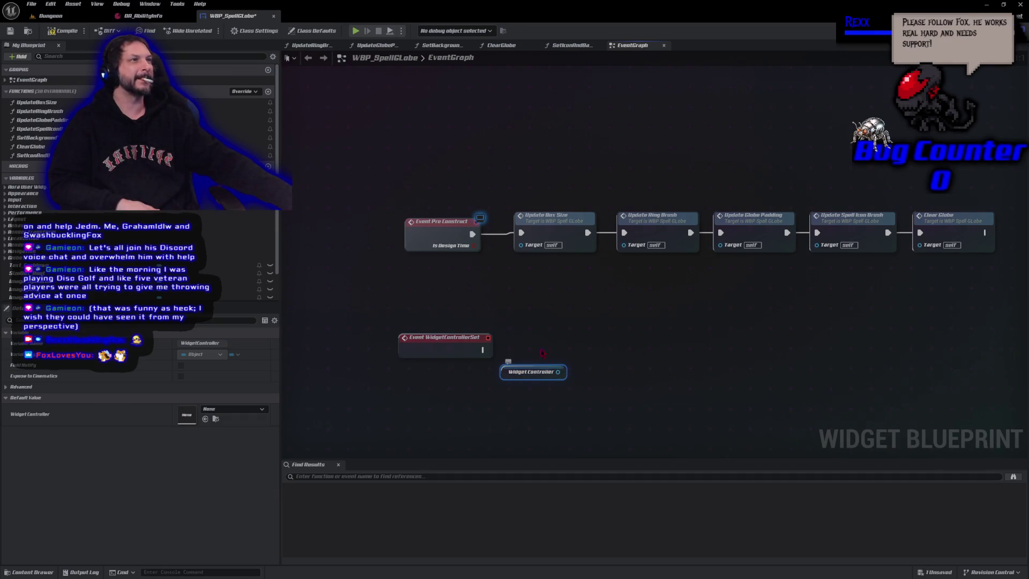
# Cast the Widget Controller to OverlayWidgetController, triggered by the event's exec pin.
pyautogui.moveTo(558, 372); pyautogui.dragTo(576, 364)
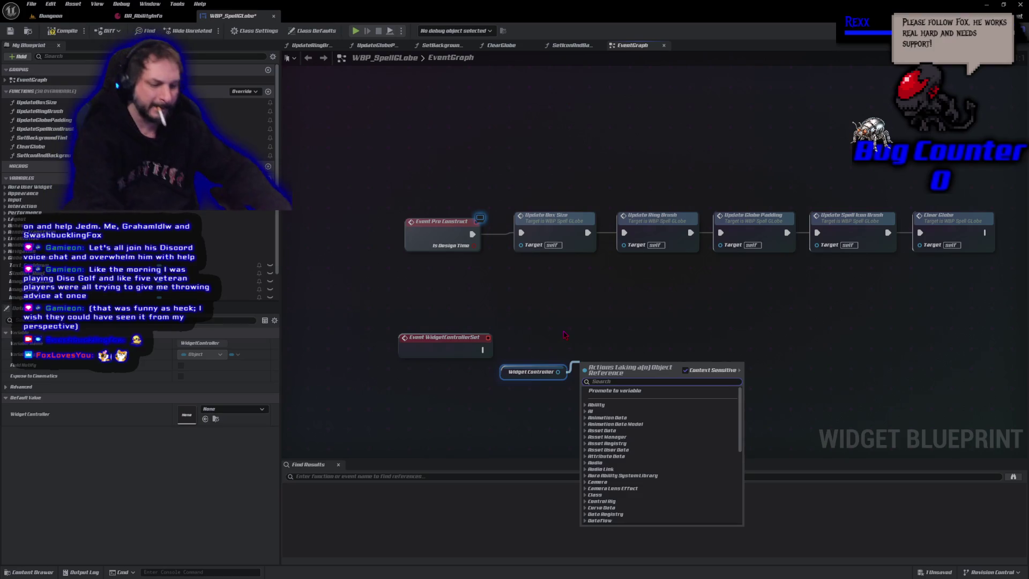
pyautogui.write('cast to overl')
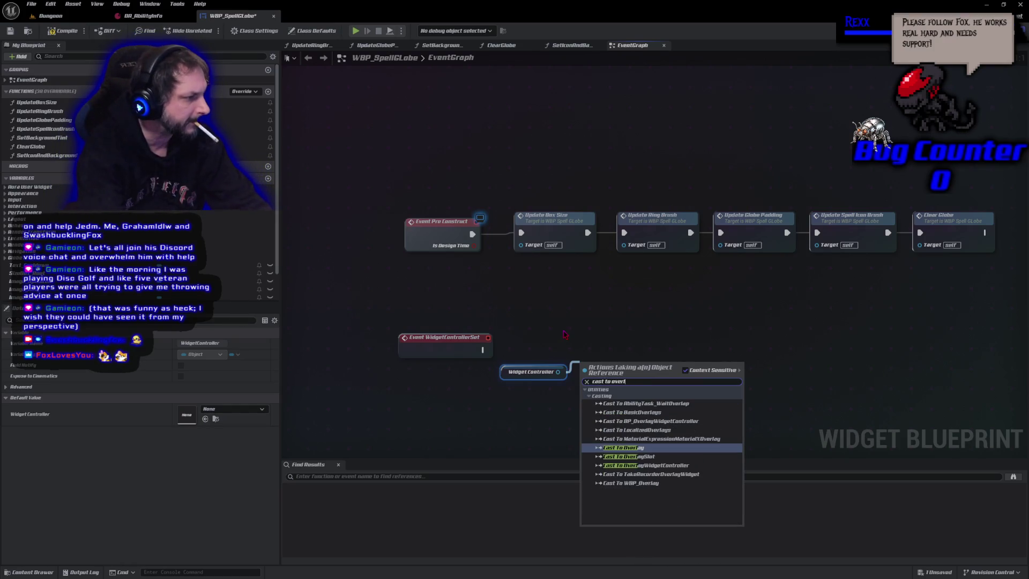
pyautogui.press('Down')
pyautogui.press('Down')
pyautogui.press('Return')
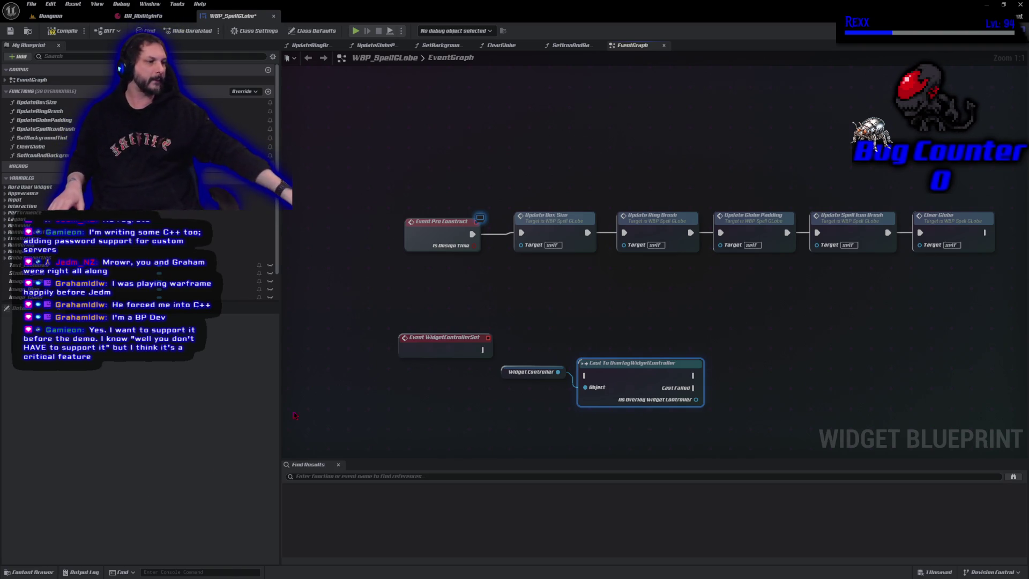
pyautogui.moveTo(483, 349)
pyautogui.mouseDown()
pyautogui.moveTo(558, 358)
pyautogui.moveTo(586, 375)
pyautogui.moveTo(613, 349)
pyautogui.moveTo(600, 343)
pyautogui.mouseUp()
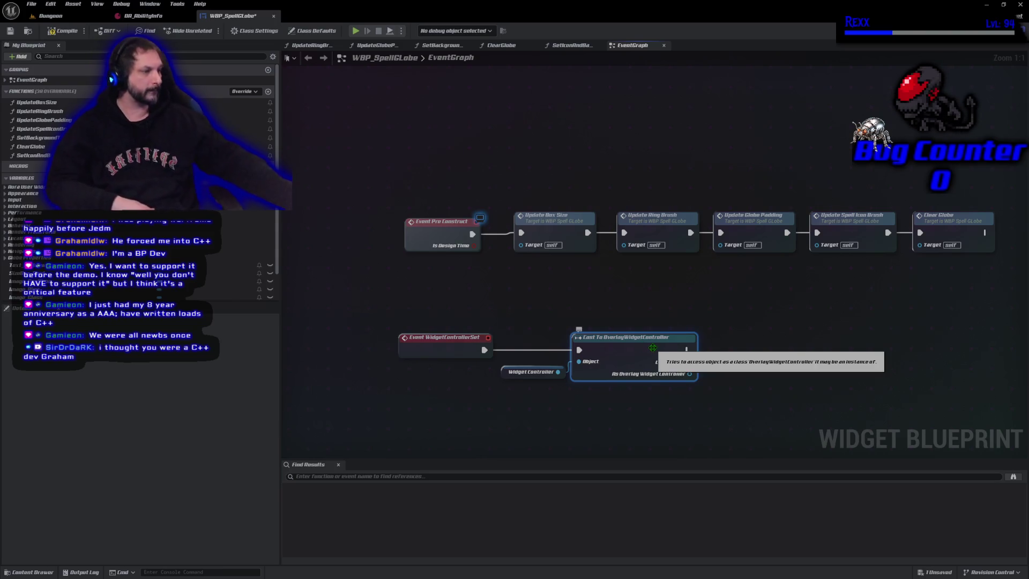
# Remove the old OverlayWidgetController cast and a mistakenly placed class cast node.
pyautogui.press('Delete')
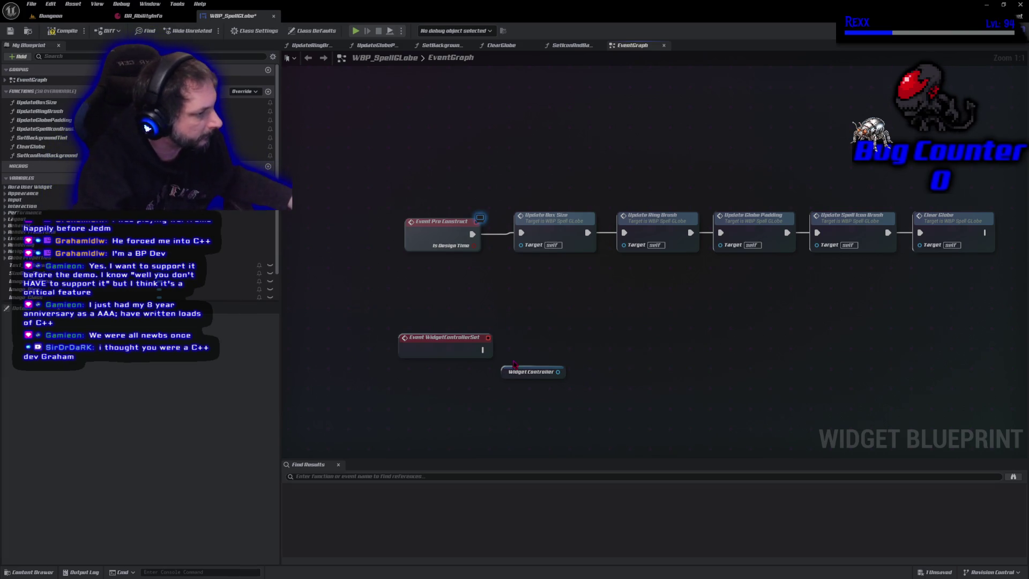
pyautogui.moveTo(482, 349); pyautogui.dragTo(611, 356)
pyautogui.write('to b')
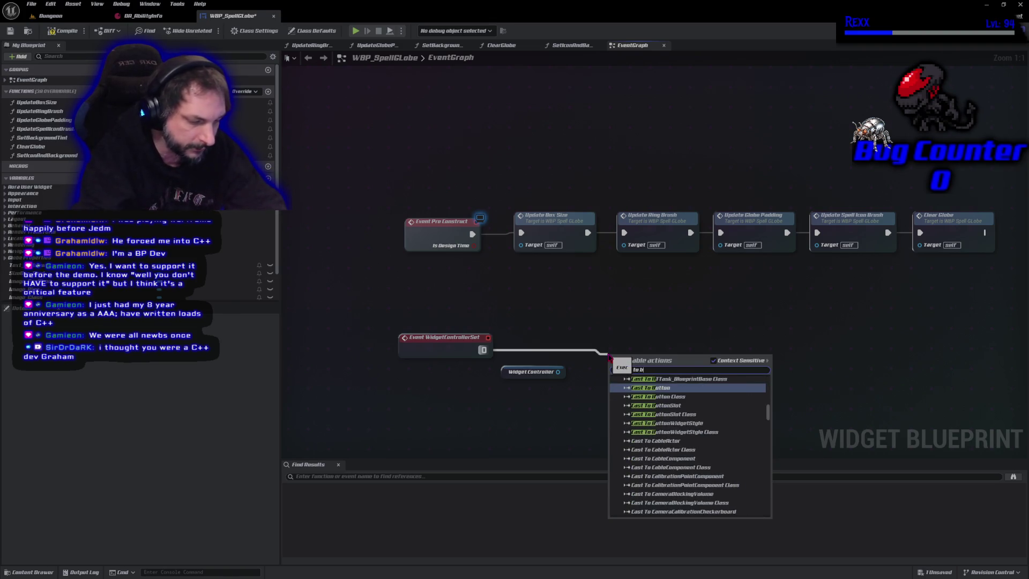
pyautogui.write('p overlay')
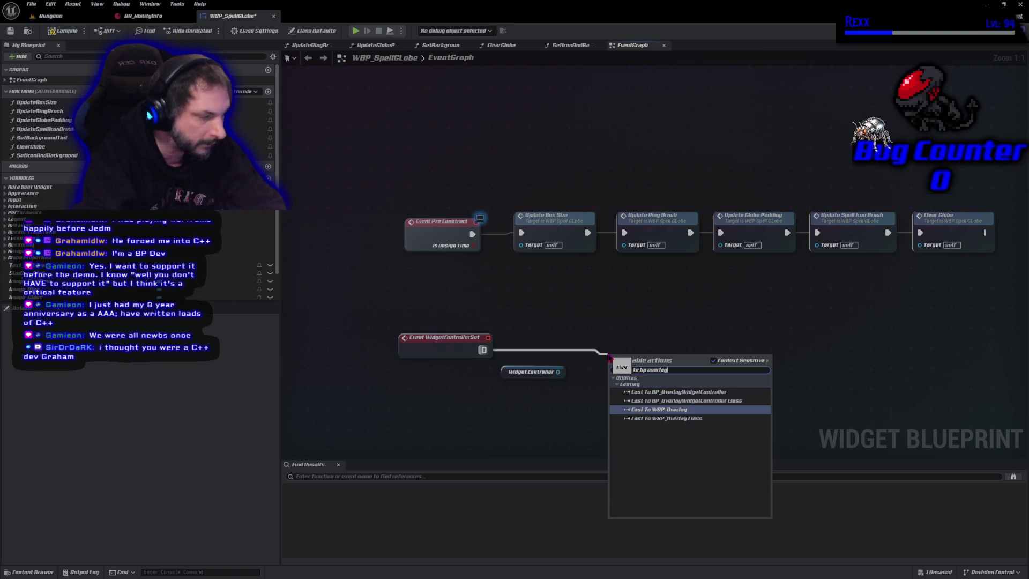
pyautogui.press('Up')
pyautogui.press('Return')
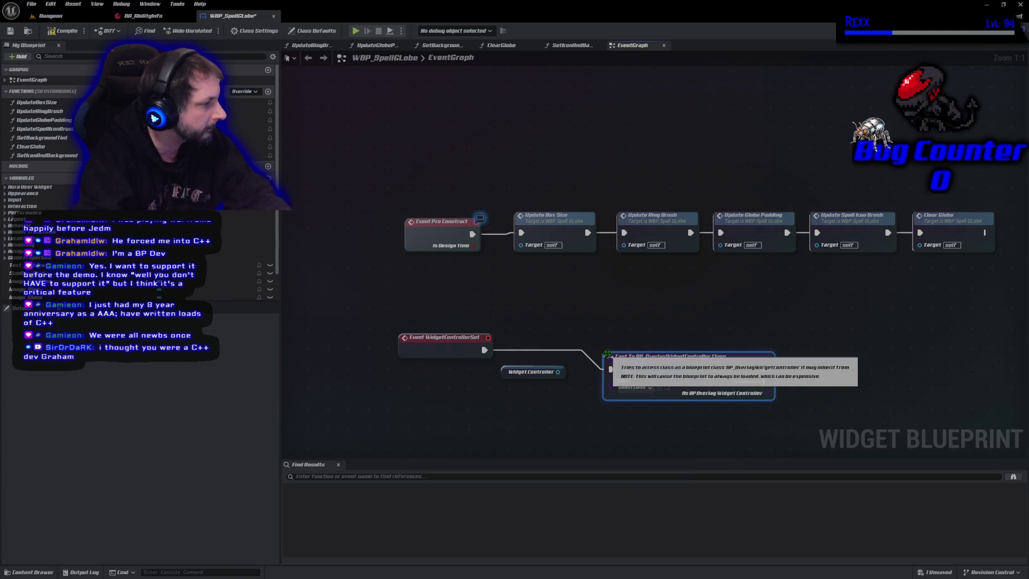
pyautogui.press('Delete')
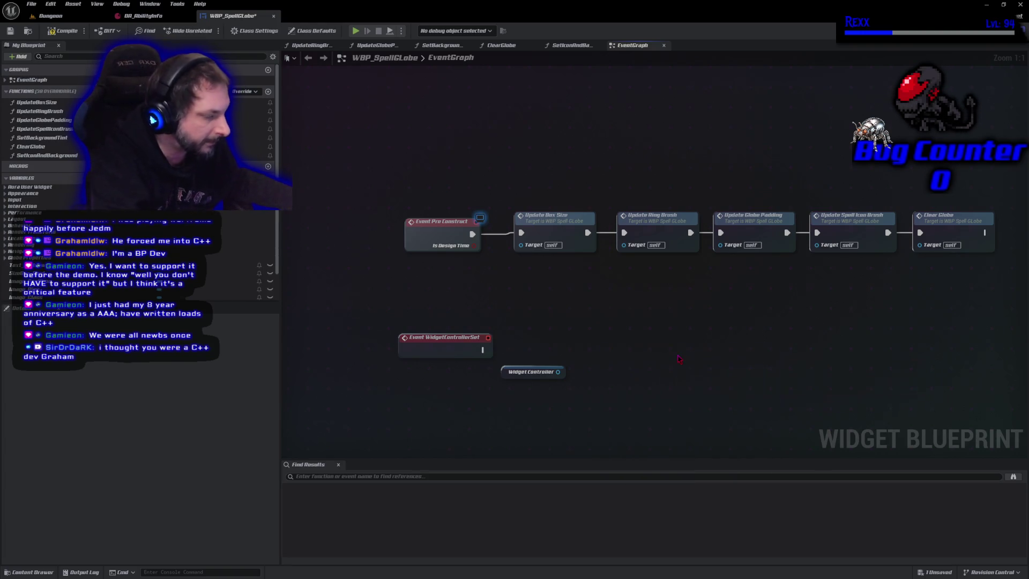
# Cast Widget Controller to BP_OverlayWidgetController, wired from the event's exec output.
pyautogui.moveTo(557, 371); pyautogui.dragTo(585, 369)
pyautogui.write('cast to bp overlay')
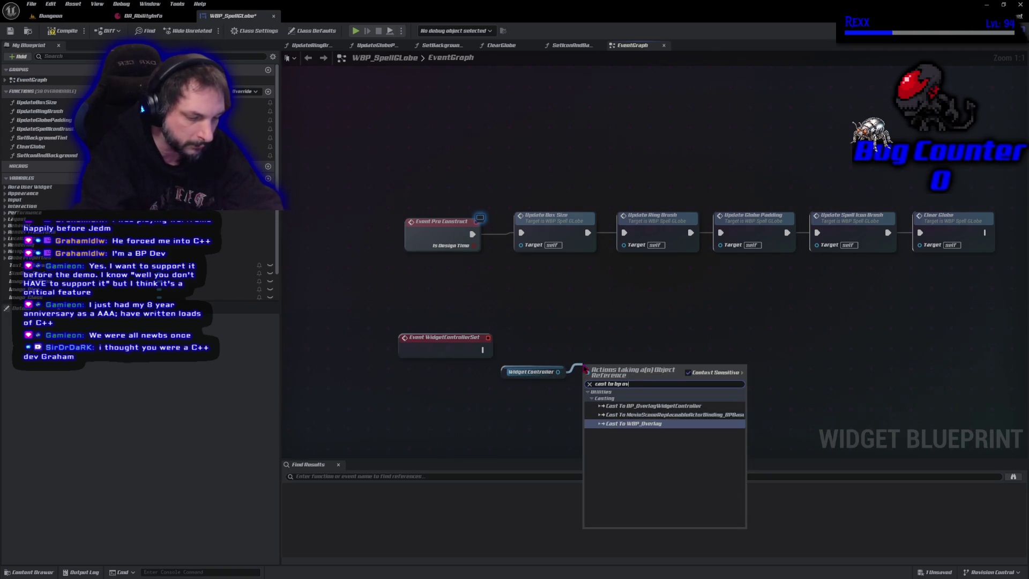
pyautogui.press('Up')
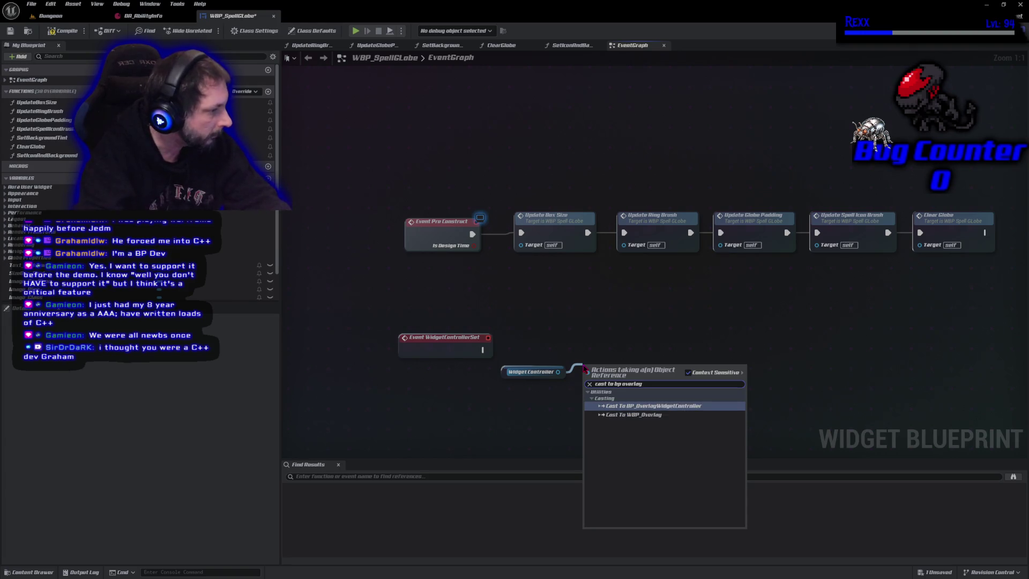
pyautogui.press('Return')
pyautogui.moveTo(482, 349)
pyautogui.mouseDown()
pyautogui.moveTo(577, 378)
pyautogui.moveTo(593, 347)
pyautogui.mouseUp()
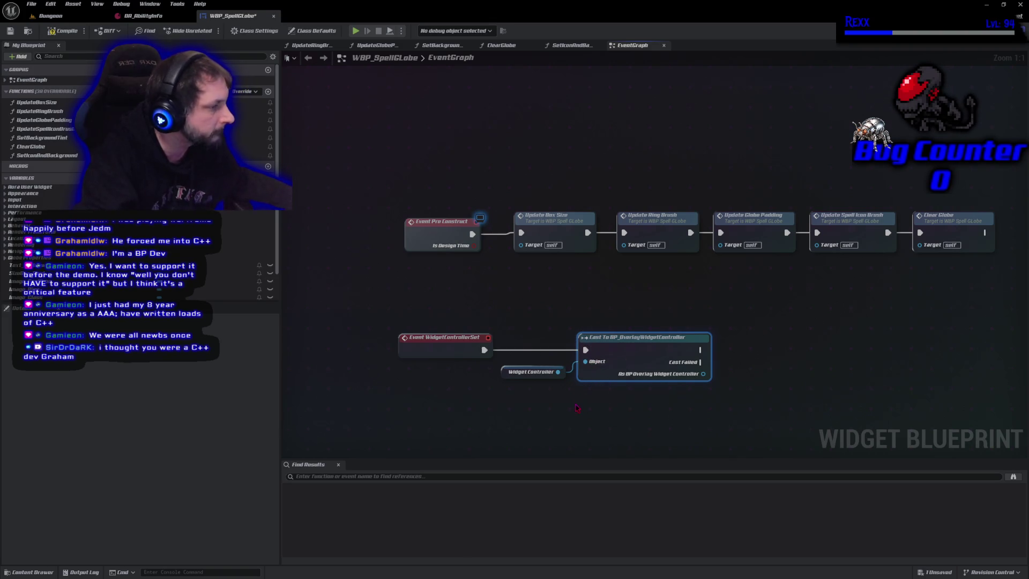
pyautogui.moveTo(543, 316); pyautogui.dragTo(432, 309)
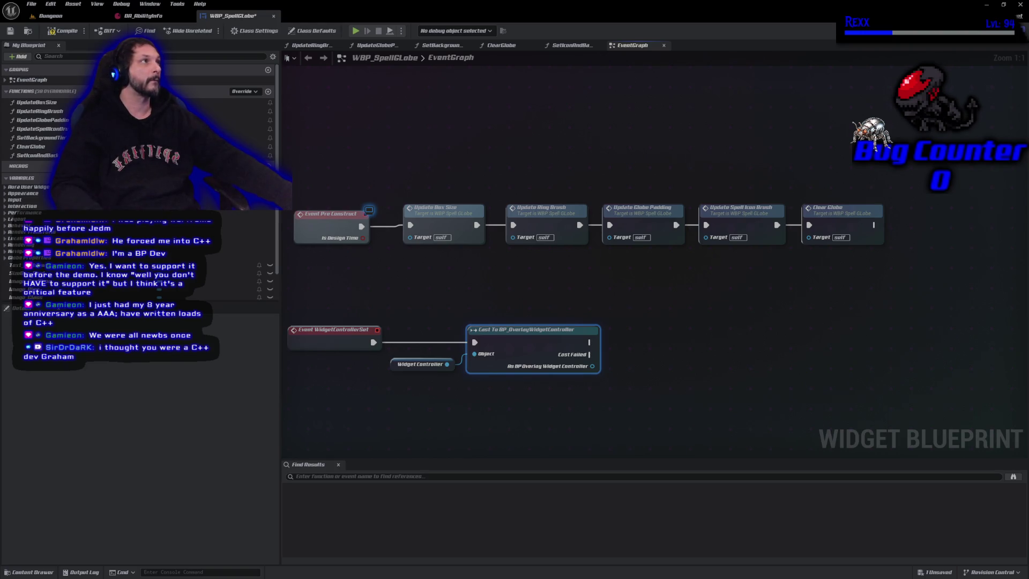
pyautogui.moveTo(593, 370)
pyautogui.mouseDown()
pyautogui.moveTo(619, 357)
pyautogui.moveTo(653, 366)
pyautogui.moveTo(653, 348)
pyautogui.mouseUp()
# Promote the cast result to an As BP Overlay Widget Controller variable, compile, and shift the nodes right.
pyautogui.click(662, 390)
pyautogui.click(63, 30)
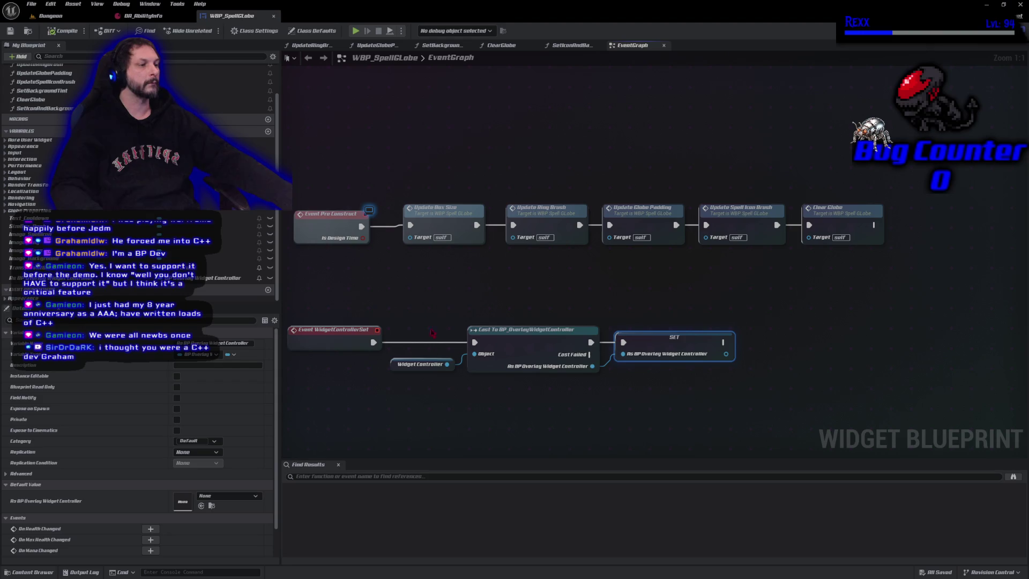
pyautogui.moveTo(500, 287)
pyautogui.mouseDown()
pyautogui.moveTo(746, 409)
pyautogui.moveTo(824, 404)
pyautogui.mouseUp()
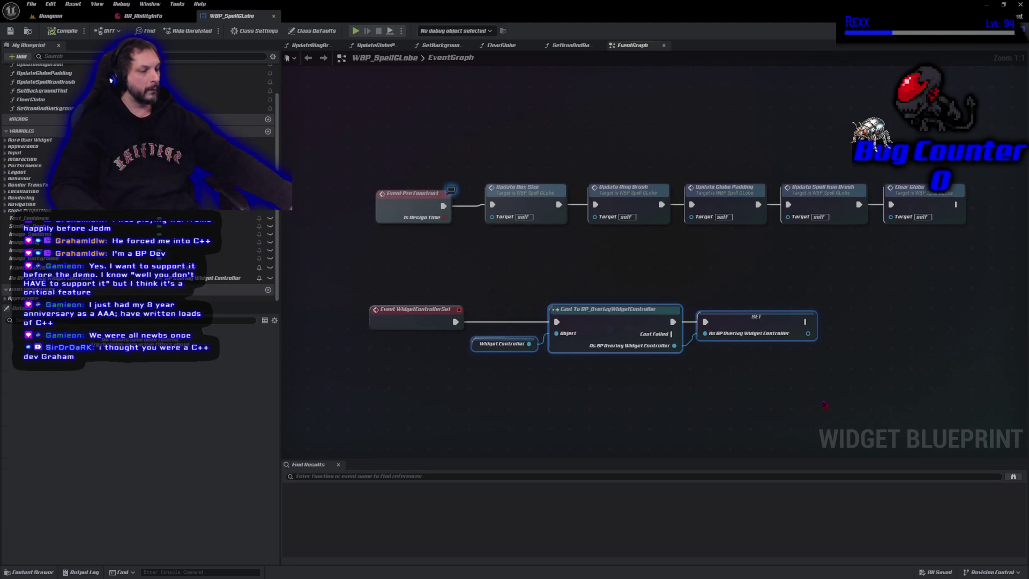
pyautogui.press('Right')
pyautogui.press('Right')
pyautogui.press('Right')
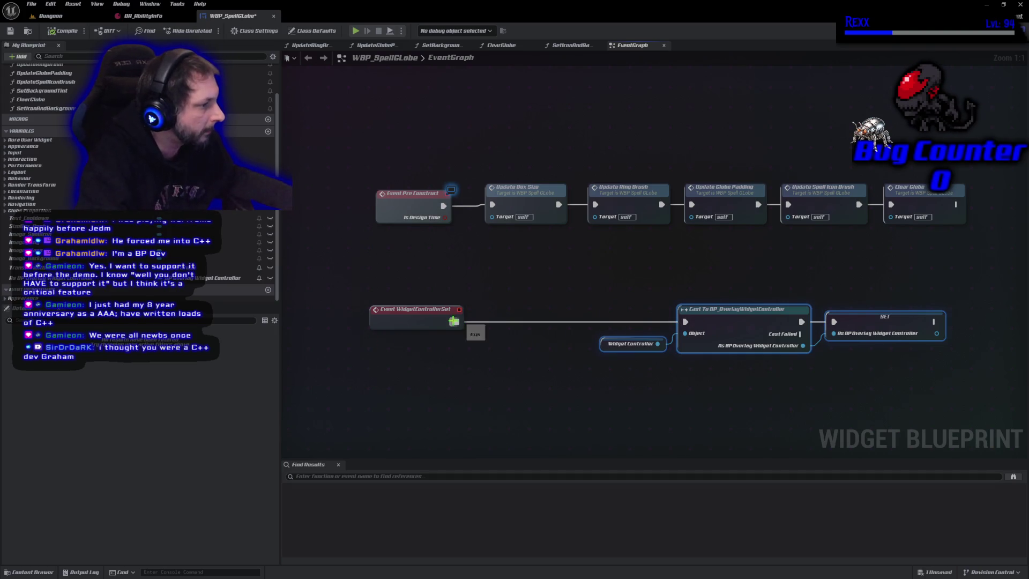
# Insert a Sequence node after Event WidgetControllerSet and drop in the BP Overlay Widget Controller variable.
pyautogui.moveTo(454, 322); pyautogui.dragTo(494, 325)
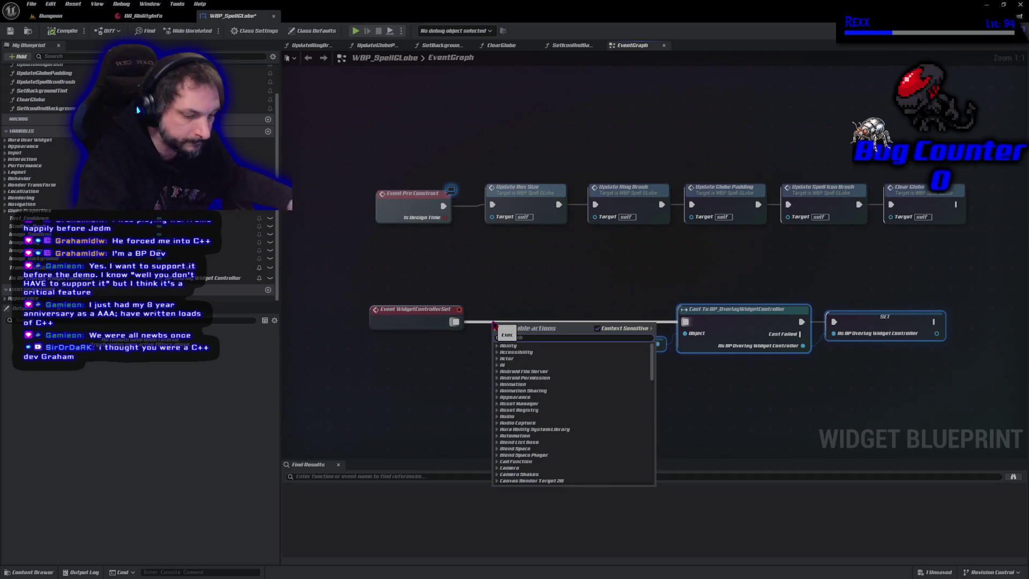
pyautogui.write('sequence')
pyautogui.press('Return')
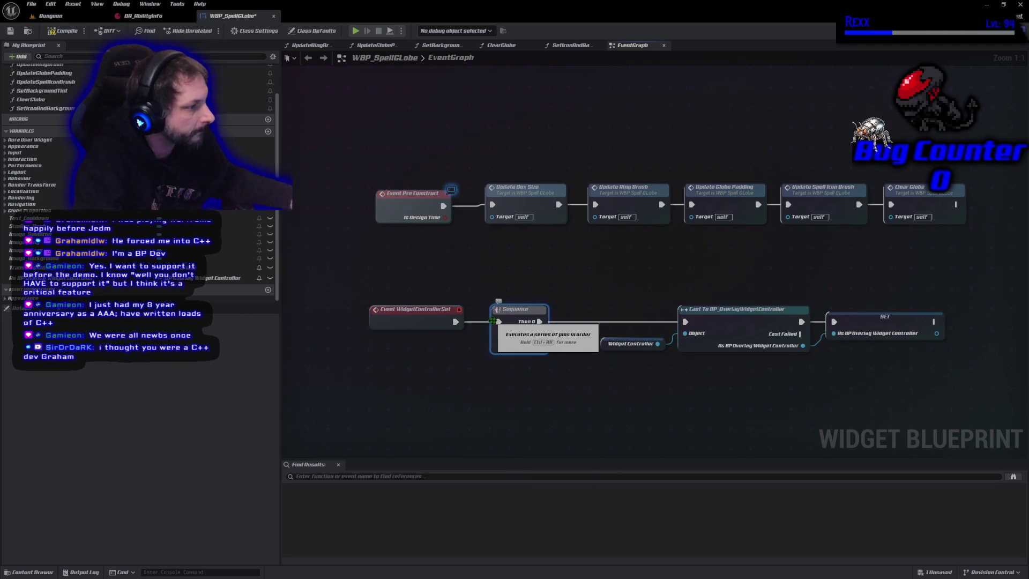
pyautogui.moveTo(568, 401); pyautogui.dragTo(499, 355)
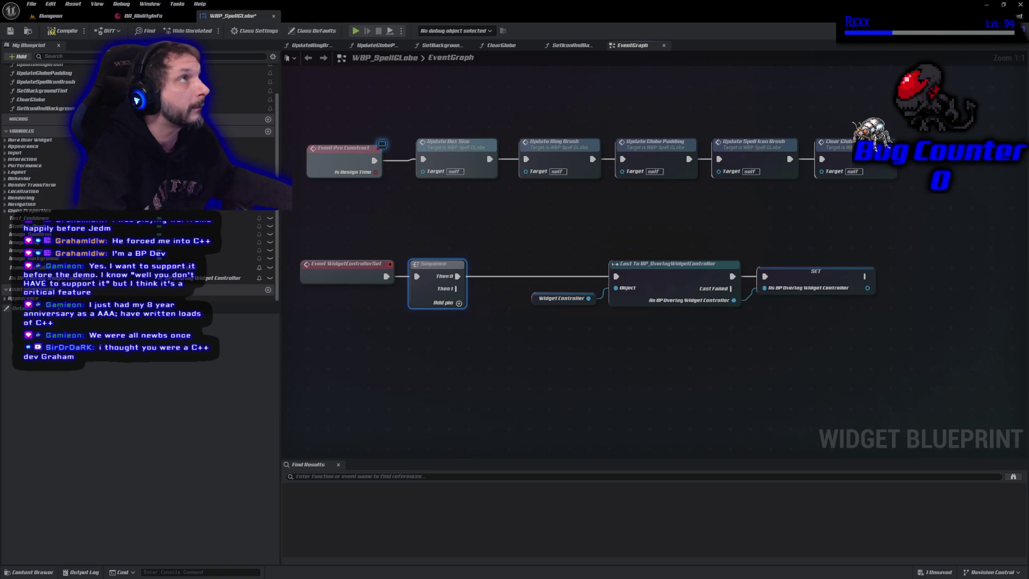
pyautogui.moveTo(456, 288); pyautogui.dragTo(491, 337)
pyautogui.press('Escape')
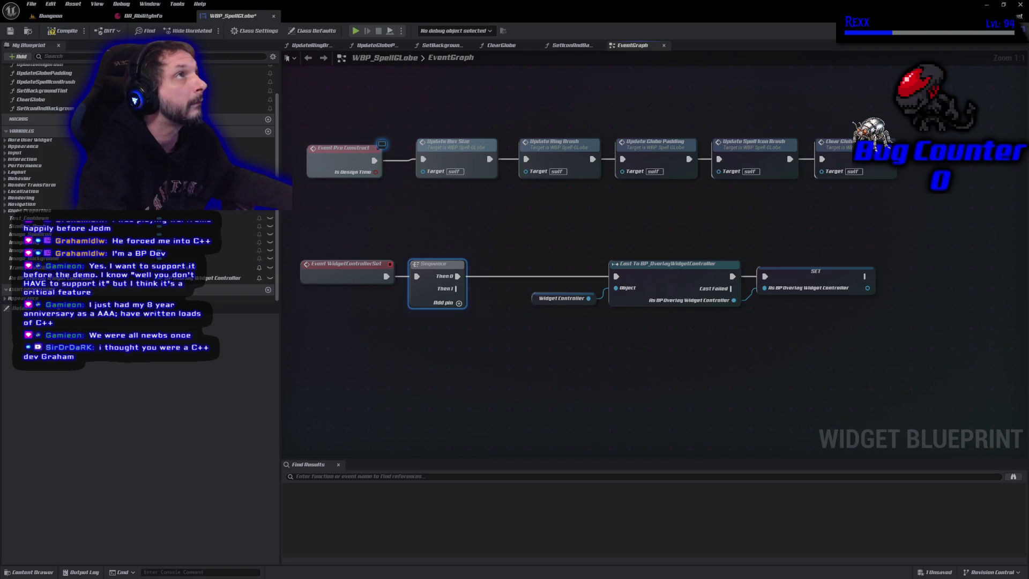
pyautogui.moveTo(231, 278)
pyautogui.mouseDown()
pyautogui.moveTo(423, 405)
pyautogui.moveTo(476, 387)
pyautogui.mouseUp()
# Bind a custom event to Ability Info Delegate from the controller getter, run from Sequence Then 1.
pyautogui.click(525, 394)
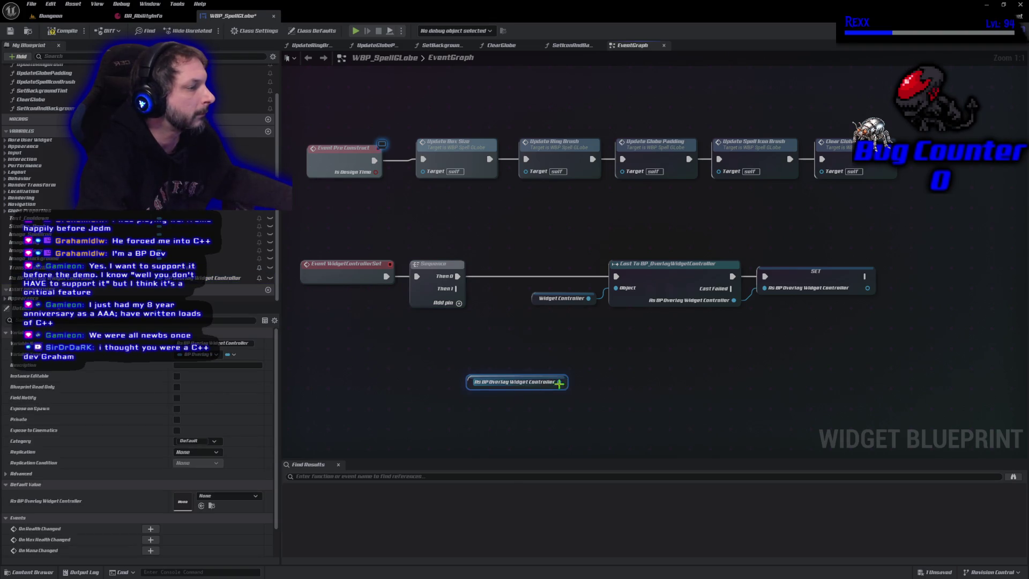
pyautogui.moveTo(561, 382); pyautogui.dragTo(598, 379)
pyautogui.write('as')
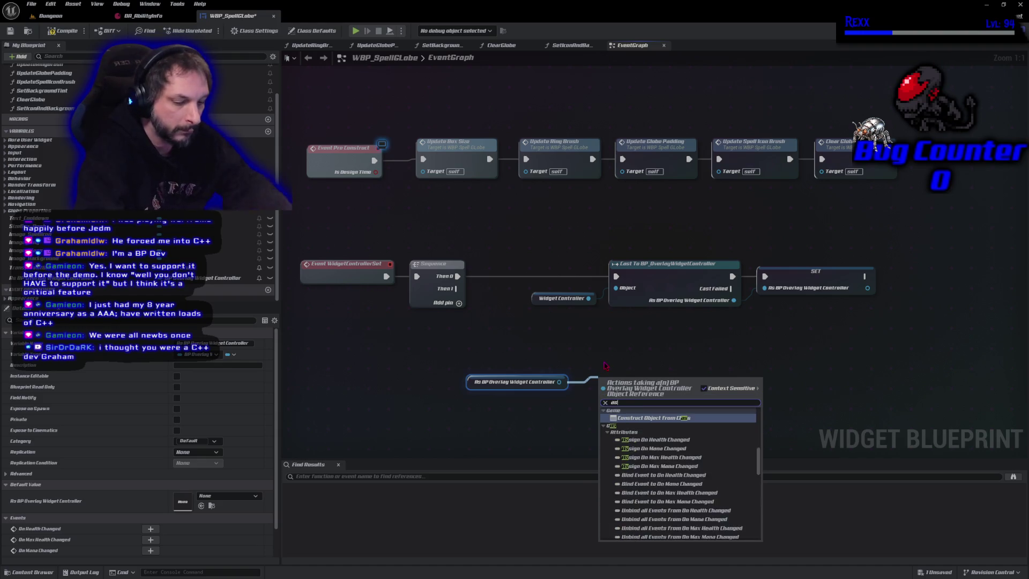
pyautogui.write('sign')
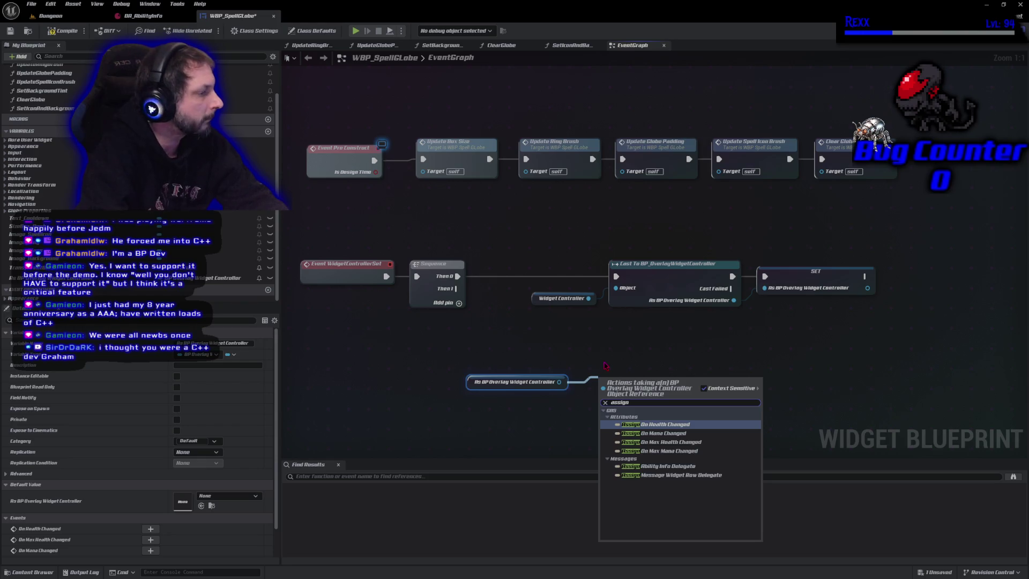
pyautogui.press('Down')
pyautogui.press('Down')
pyautogui.press('Down')
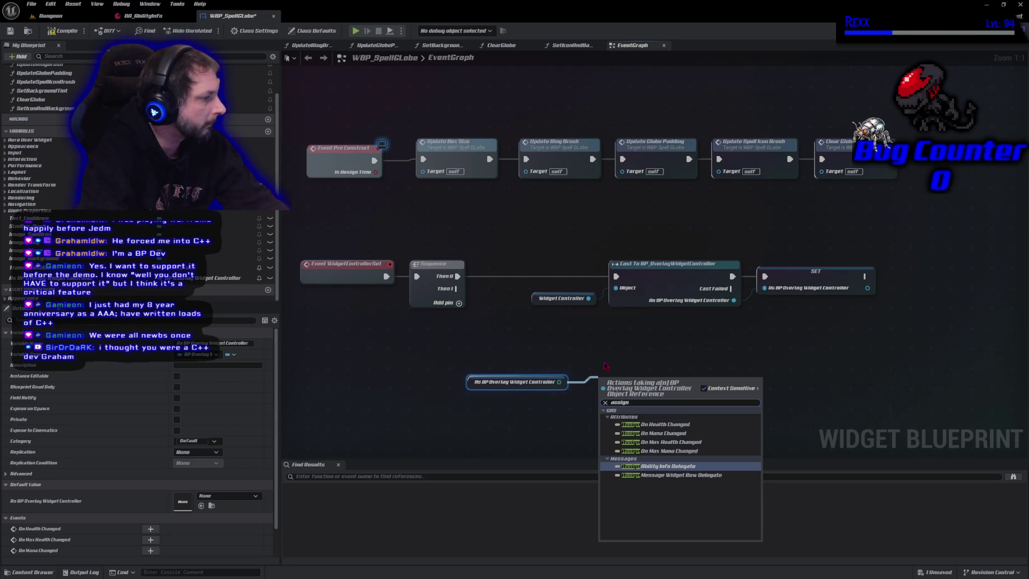
pyautogui.press('Return')
pyautogui.press('Return')
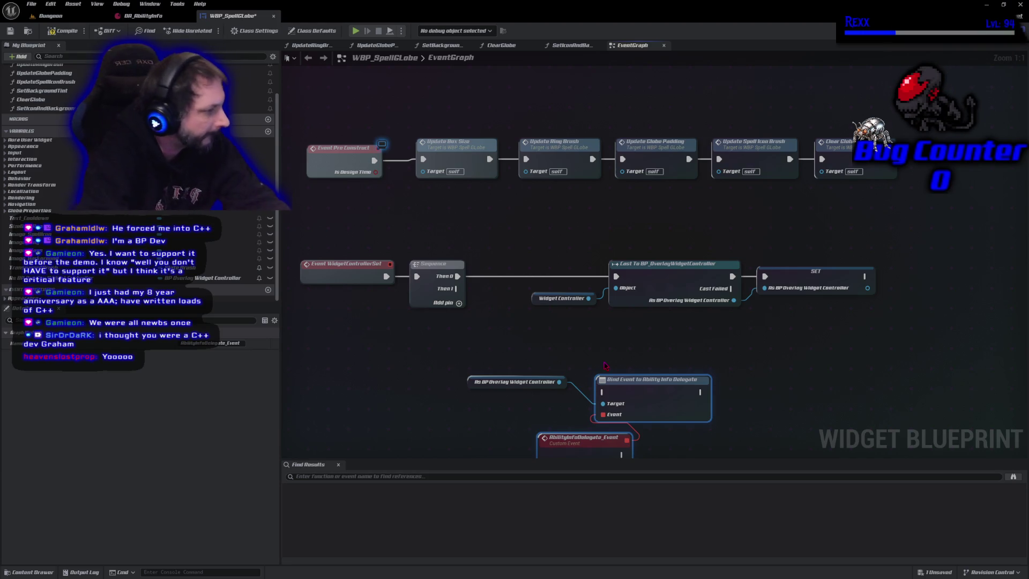
pyautogui.moveTo(457, 288); pyautogui.dragTo(603, 392)
# Tidy the Bind Event wiring with a reroute point and compile the blueprint.
pyautogui.moveTo(553, 364); pyautogui.dragTo(487, 310)
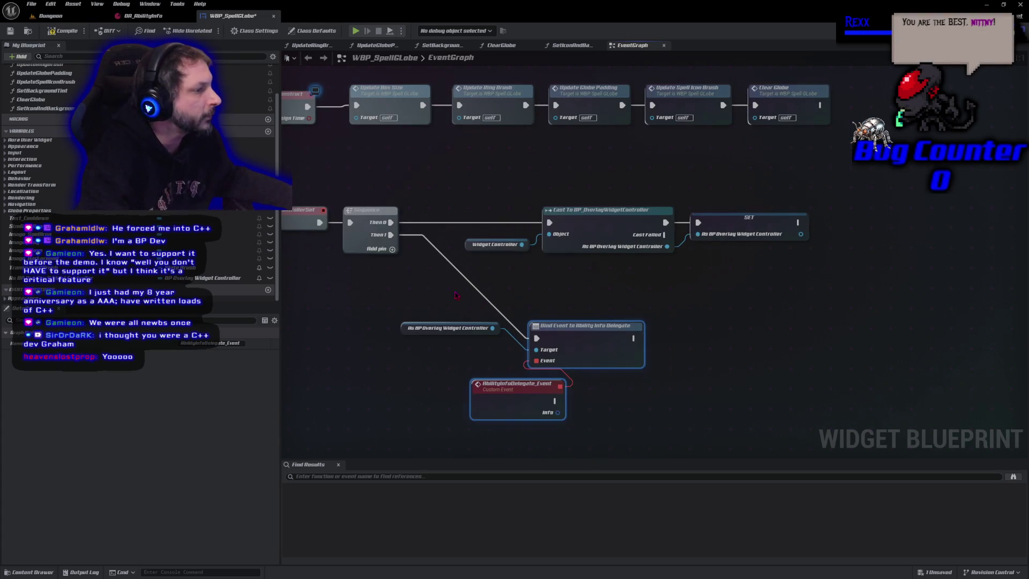
pyautogui.moveTo(589, 349); pyautogui.dragTo(601, 323)
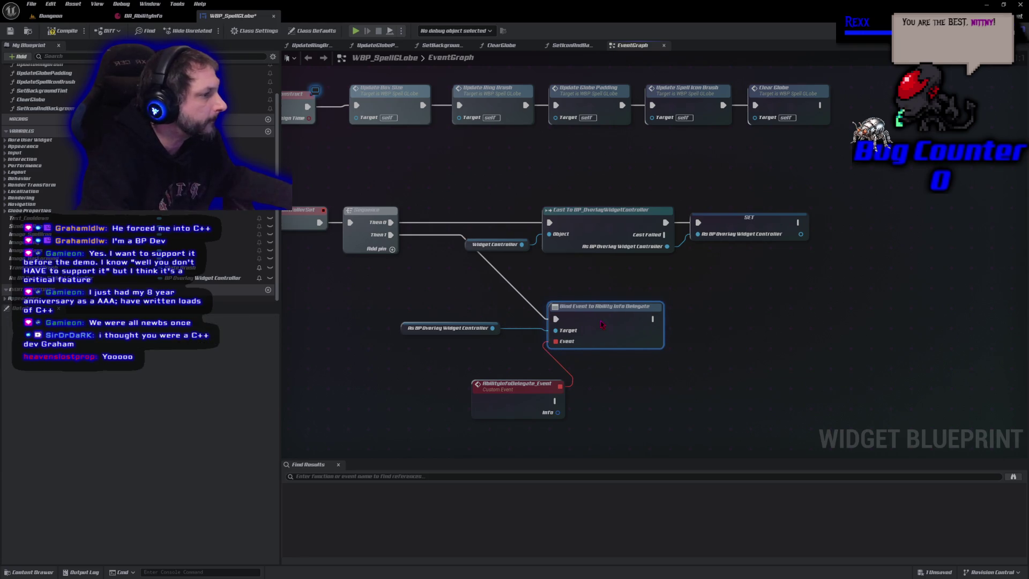
pyautogui.doubleClick(510, 280)
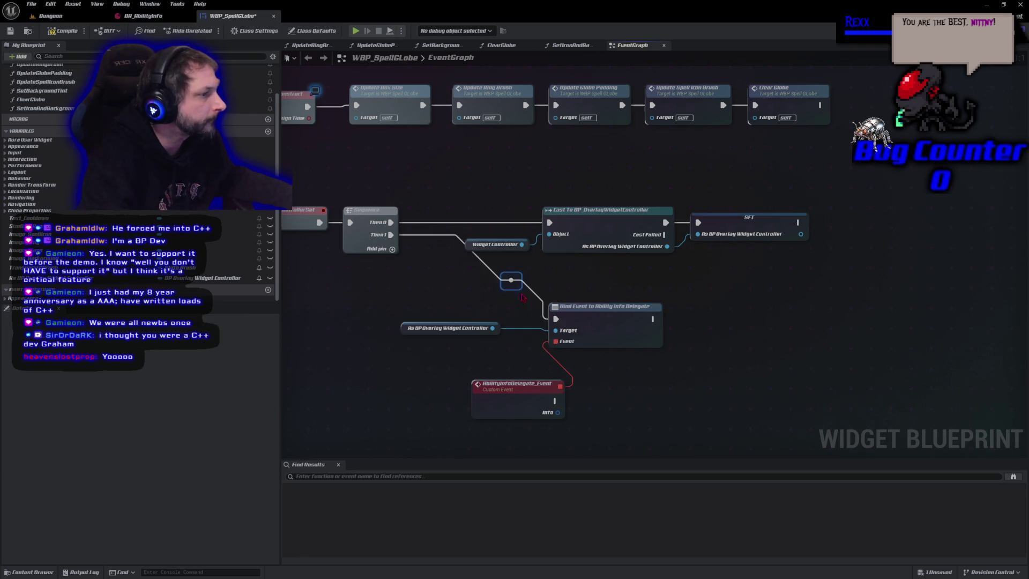
pyautogui.moveTo(510, 279)
pyautogui.mouseDown()
pyautogui.moveTo(489, 295)
pyautogui.moveTo(491, 319)
pyautogui.moveTo(414, 319)
pyautogui.moveTo(439, 346)
pyautogui.moveTo(445, 333)
pyautogui.mouseUp()
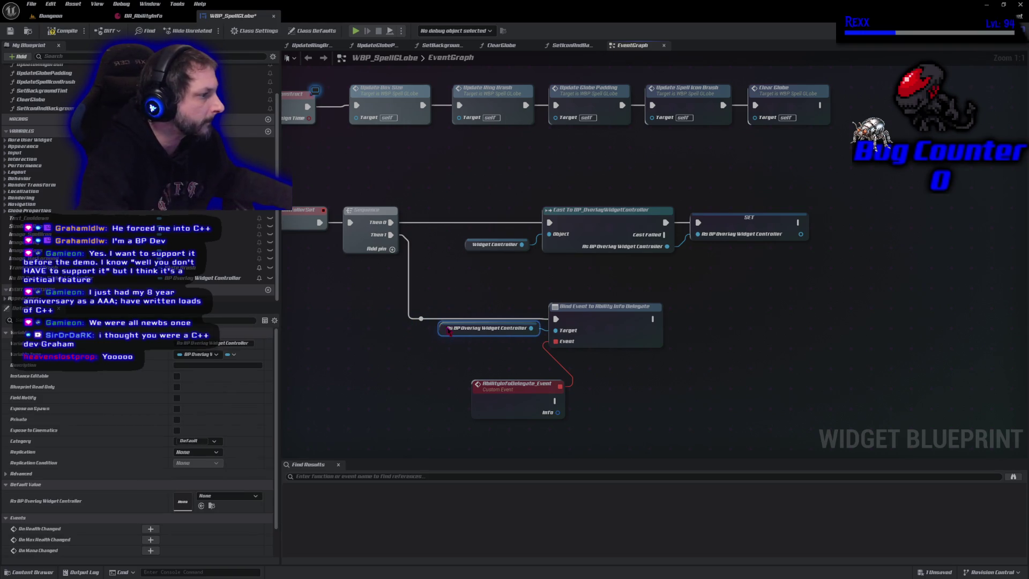
pyautogui.moveTo(493, 412); pyautogui.dragTo(459, 389)
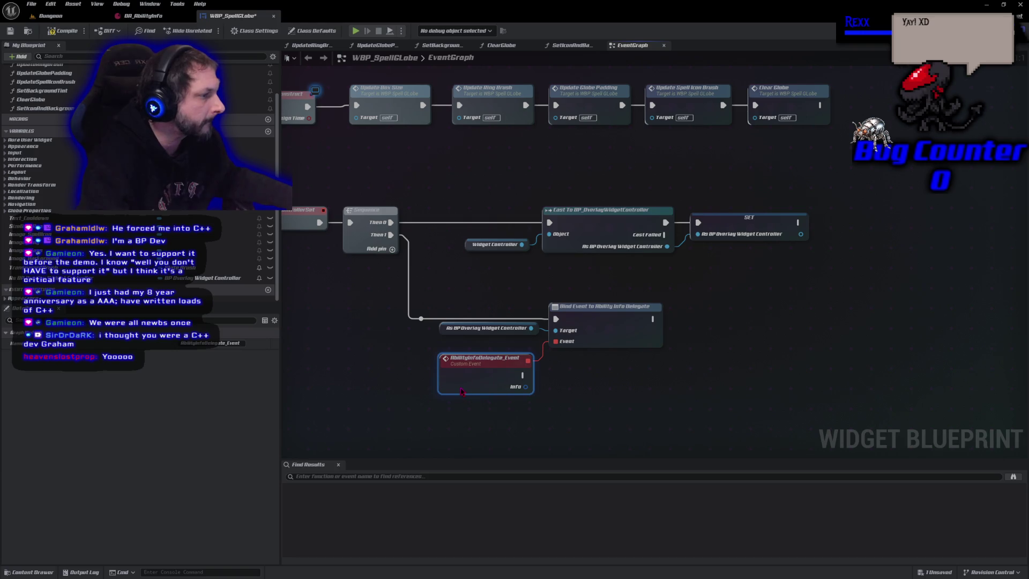
pyautogui.click(64, 31)
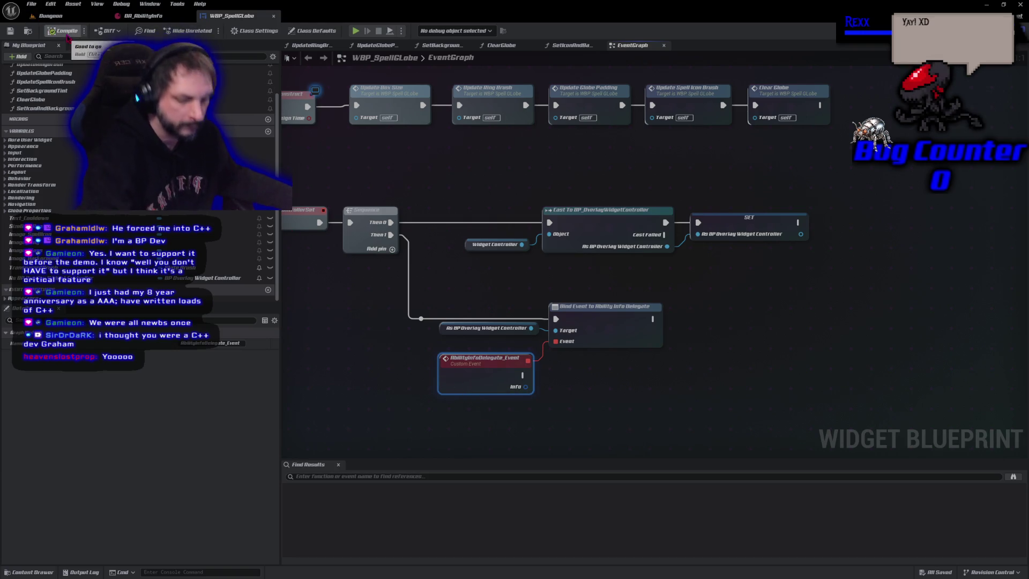
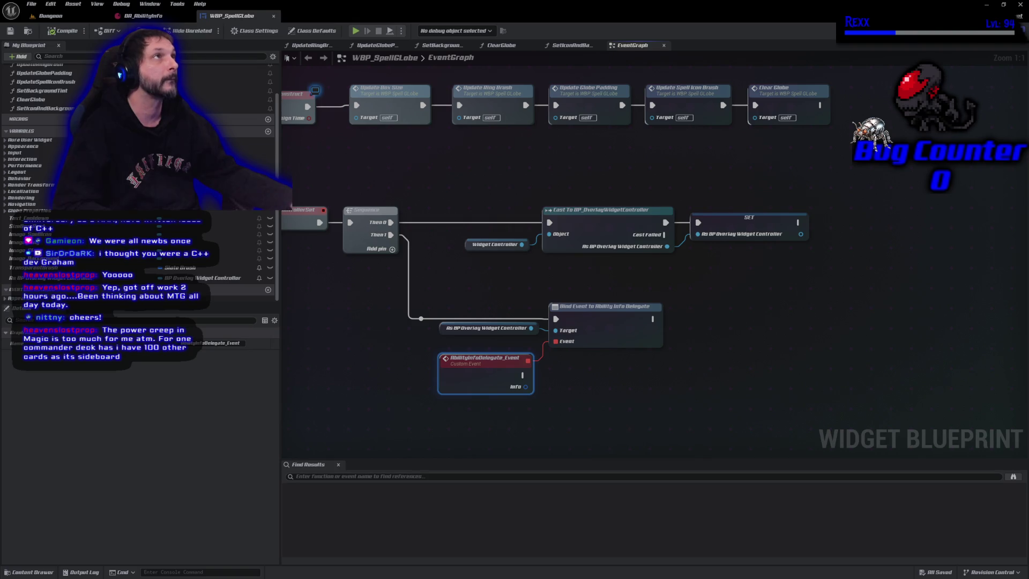
# Break AbilityInfoDelegate_Event's Info pin into a Break Aura Ability Info node.
pyautogui.moveTo(525, 386); pyautogui.dragTo(549, 393)
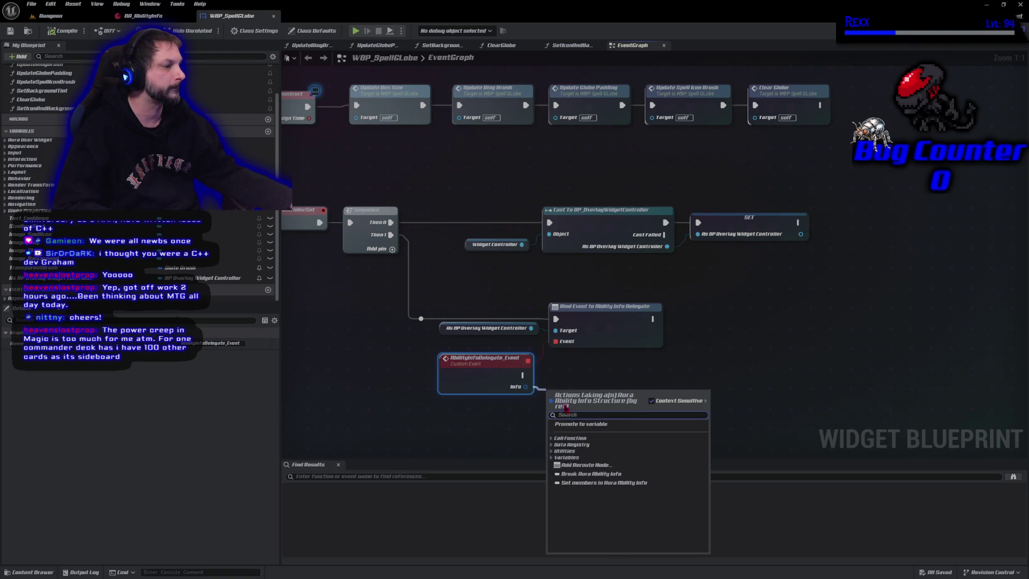
pyautogui.click(589, 474)
pyautogui.moveTo(536, 447); pyautogui.dragTo(482, 385)
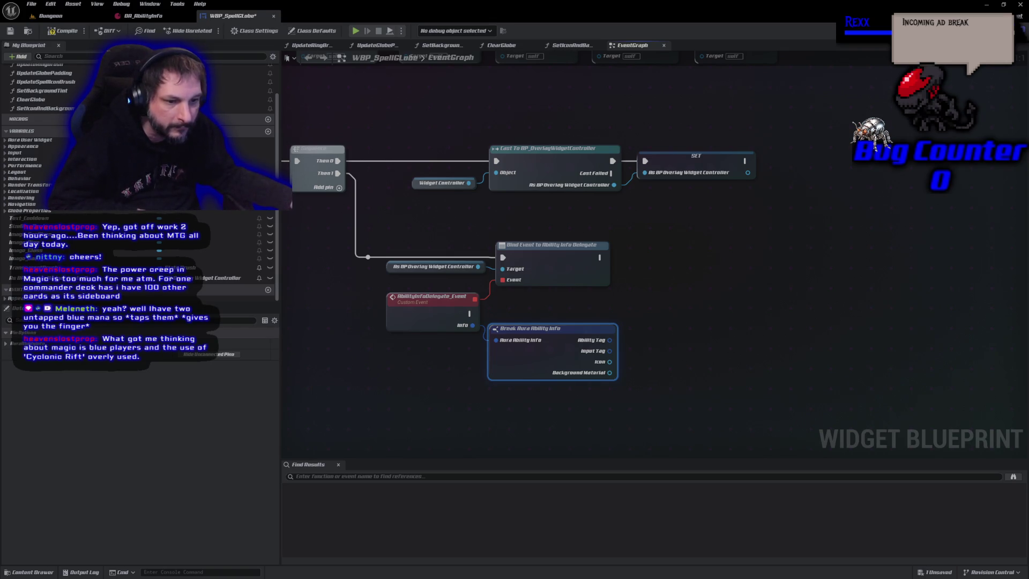
# Select the Input Tag gameplay tag variable and save WBP_SpellGlobe.
pyautogui.click(33, 288)
pyautogui.hotkey('ctrl', 's')
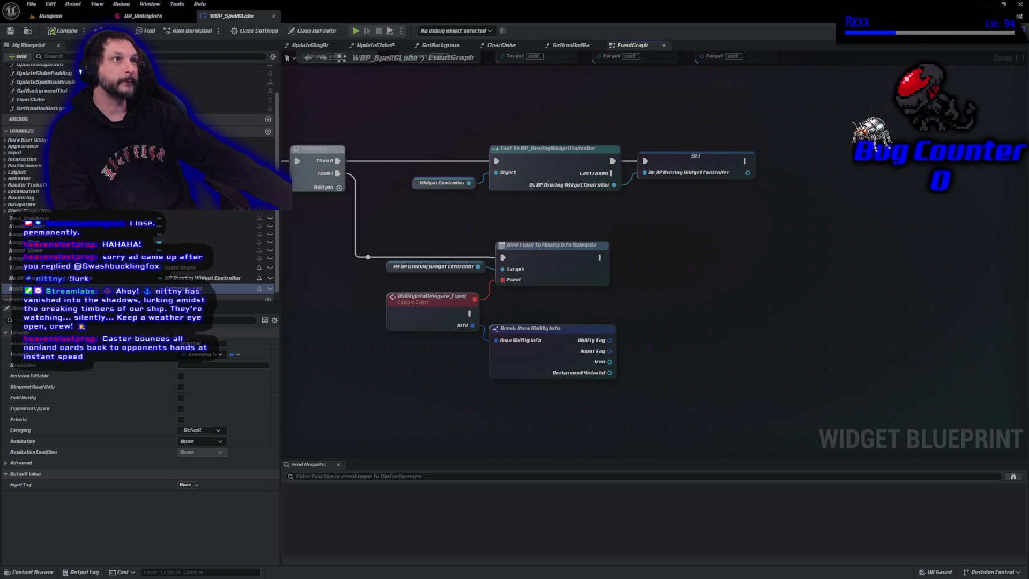
# Navigate the Content Drawer to UI > Overlay and open WBP_Overlay.
pyautogui.click(44, 572)
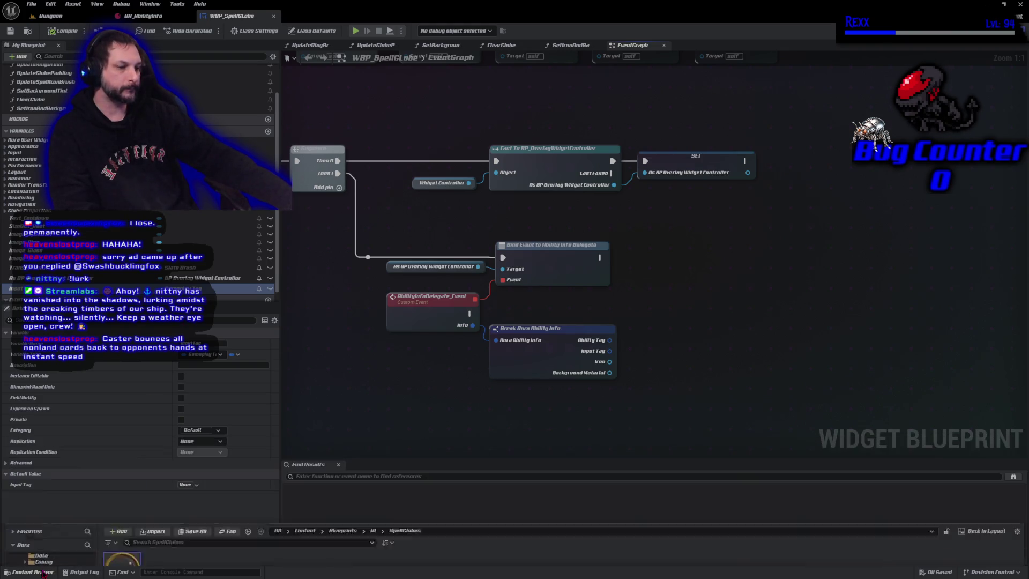
pyautogui.click(373, 442)
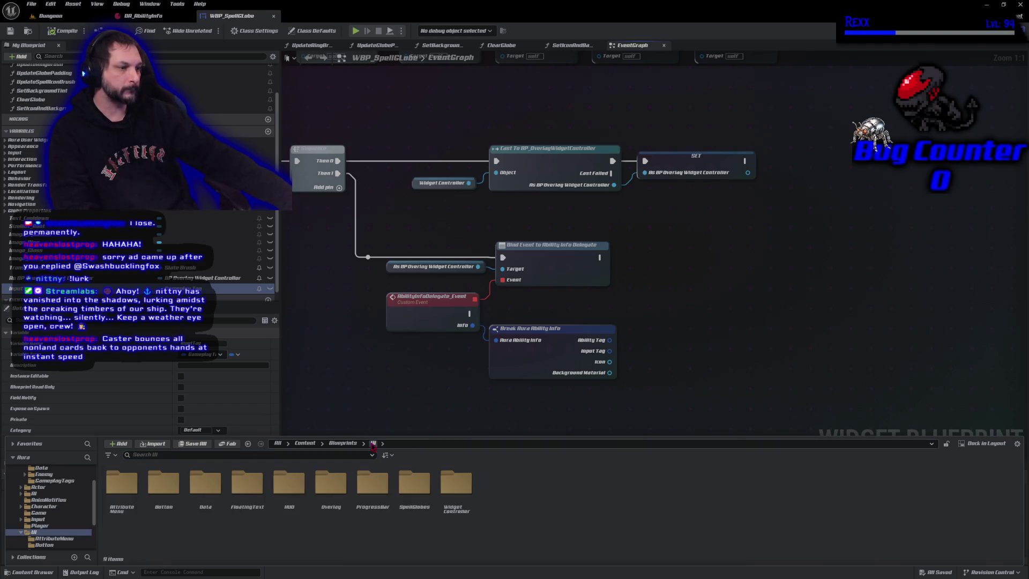
pyautogui.doubleClick(338, 515)
pyautogui.click(172, 513)
pyautogui.doubleClick(172, 513)
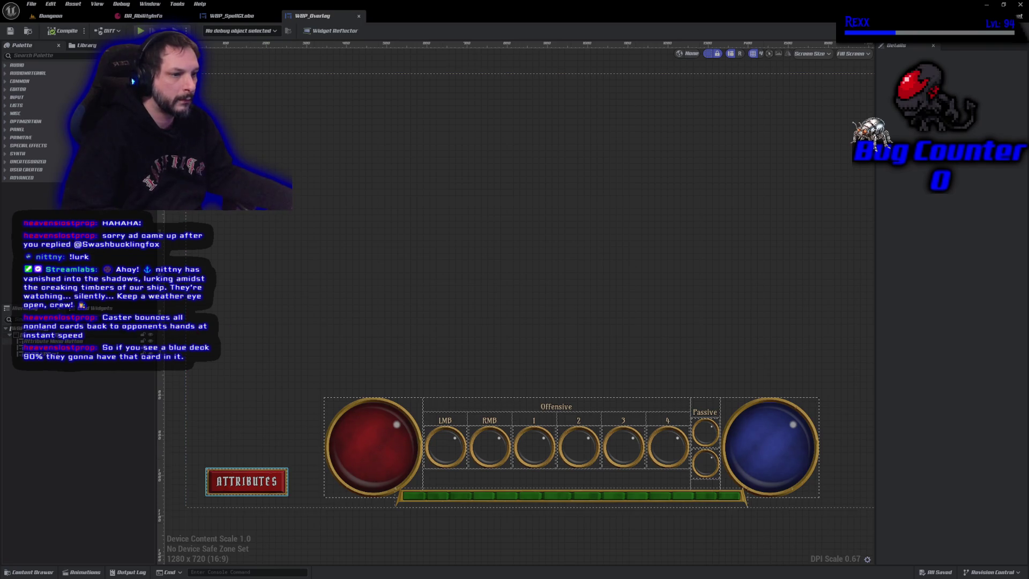
# Open the overlay's WBP_HealthManaSpells widget in its own designer tab.
pyautogui.click(558, 477)
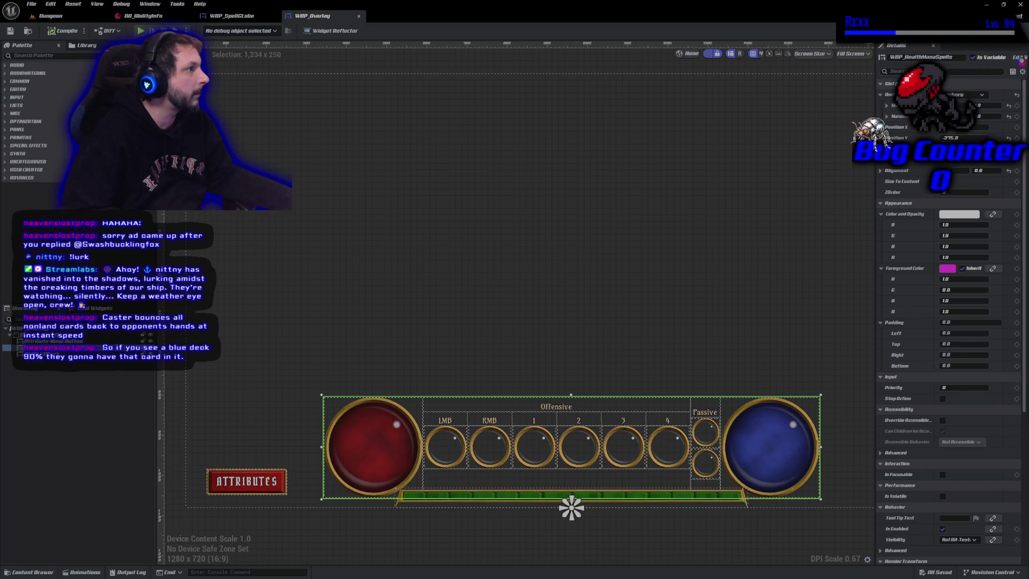
pyautogui.doubleClick(558, 476)
pyautogui.moveTo(503, 369)
pyautogui.mouseDown()
pyautogui.moveTo(471, 453)
pyautogui.moveTo(464, 525)
pyautogui.mouseUp()
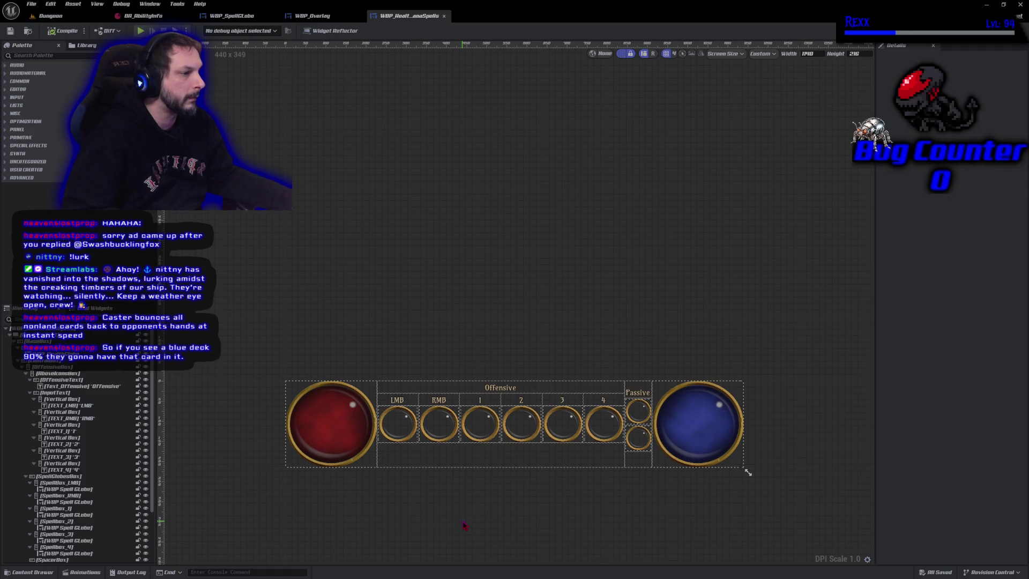
pyautogui.click(332, 16)
# Rename the WBP Spell Globe under SpellBox_LMB to SpellGlobe_LMB in the Hierarchy.
pyautogui.click(410, 16)
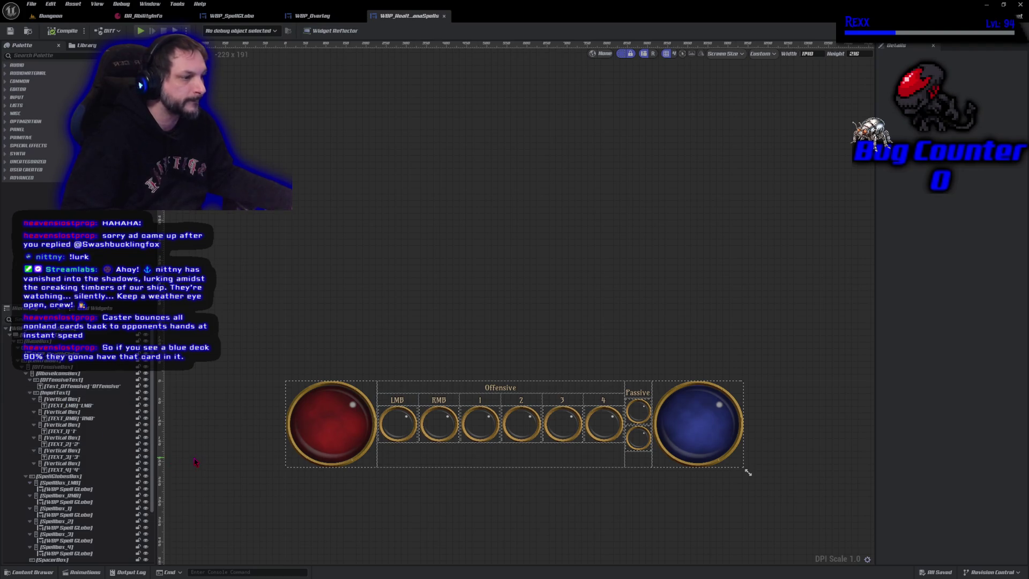
pyautogui.click(402, 428)
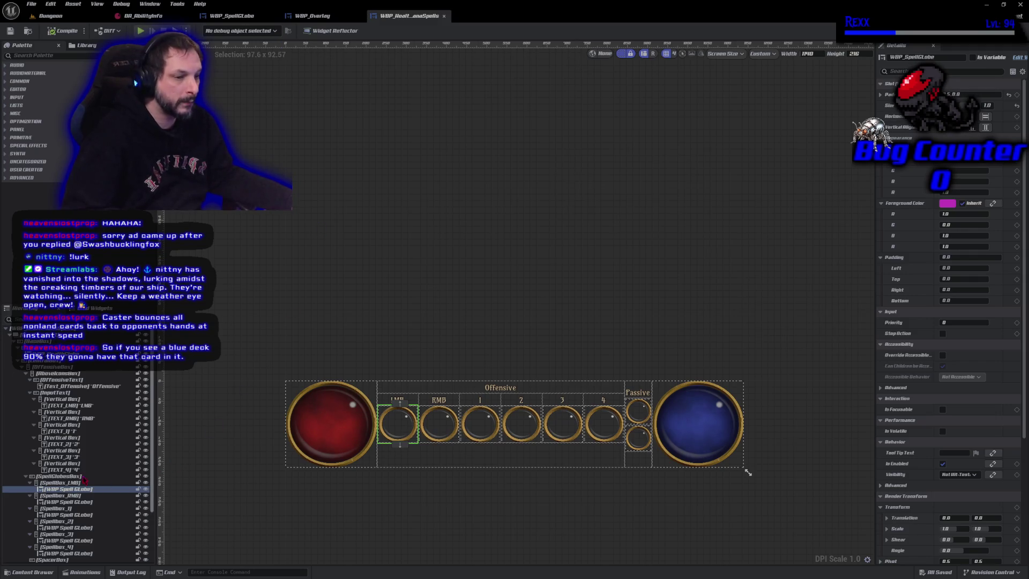
pyautogui.click(71, 491)
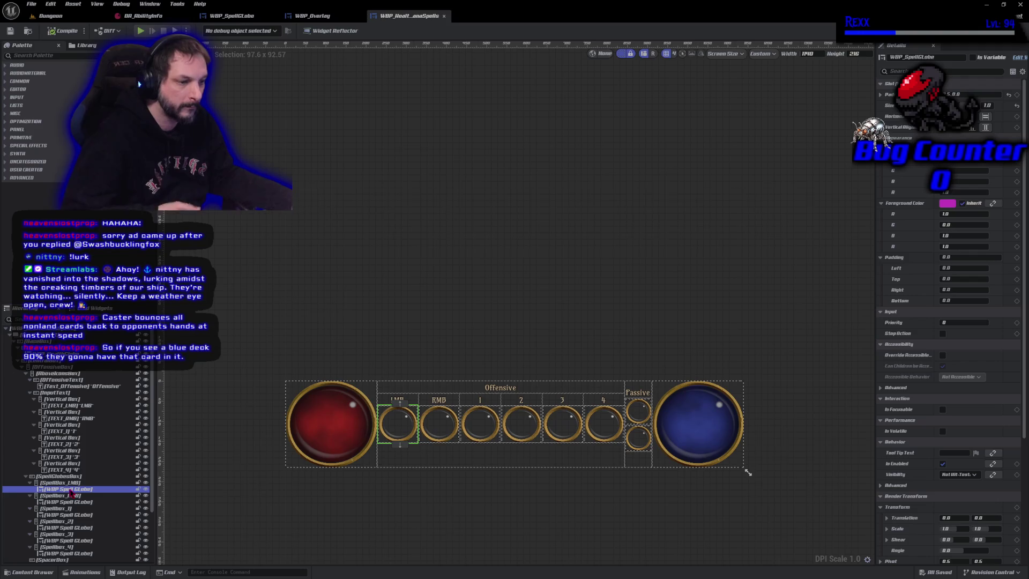
pyautogui.press('F2')
pyautogui.write('SpellGlobe')
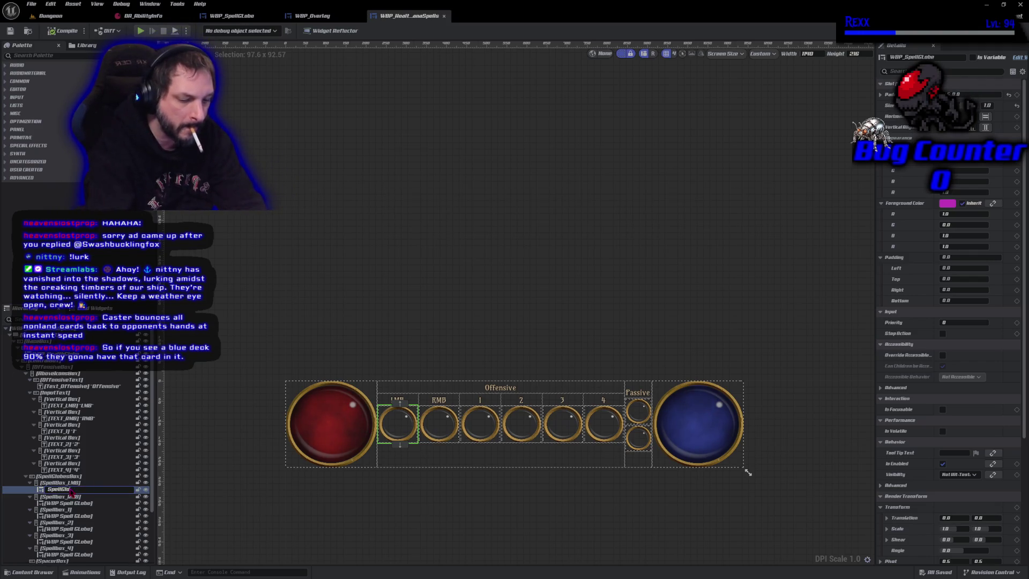
pyautogui.write('_')
pyautogui.hotkey('ctrl', 'a')
pyautogui.press('End')
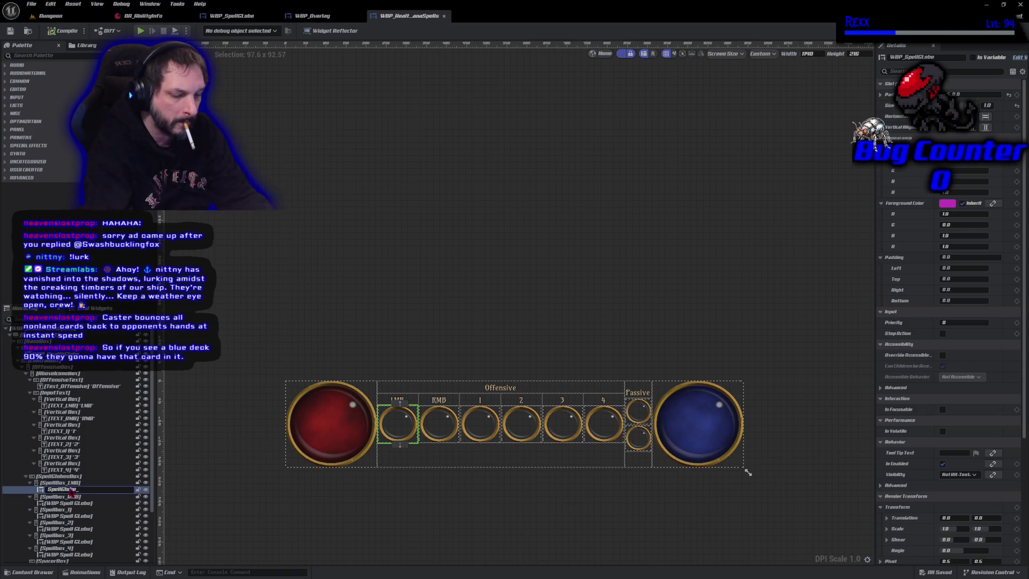
pyautogui.write('LMB')
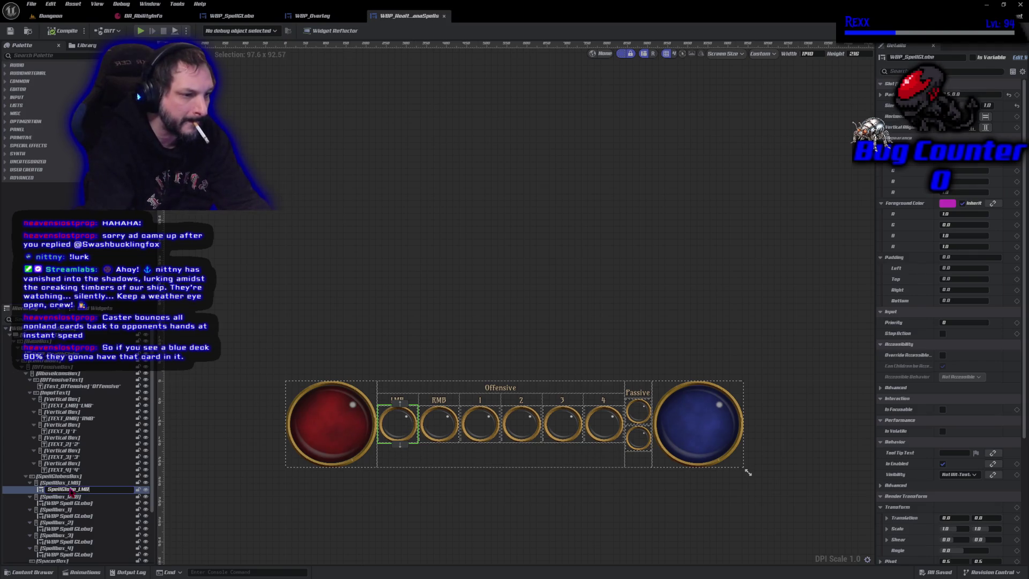
pyautogui.press('Return')
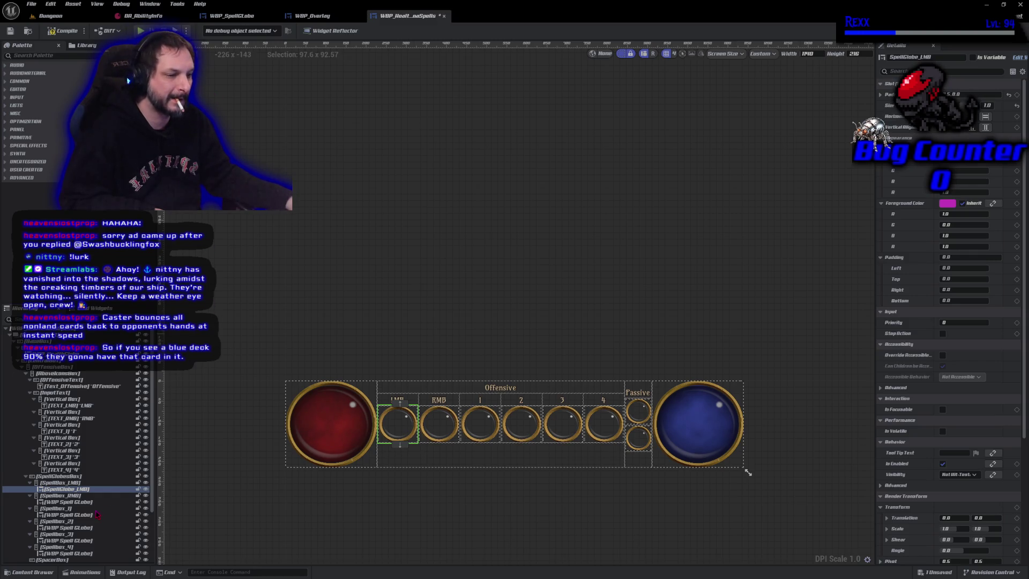
# Rename the RMB and slot 1 spell globes to SpellGlobe_RMB and SpellGlobe_1.
pyautogui.scroll(-2, 96, 513)
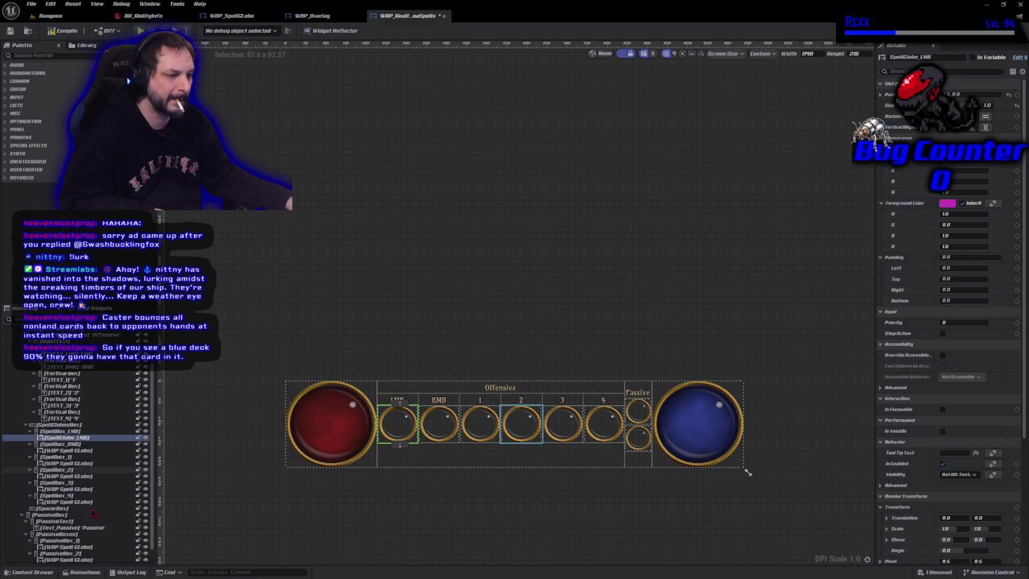
pyautogui.click(78, 451)
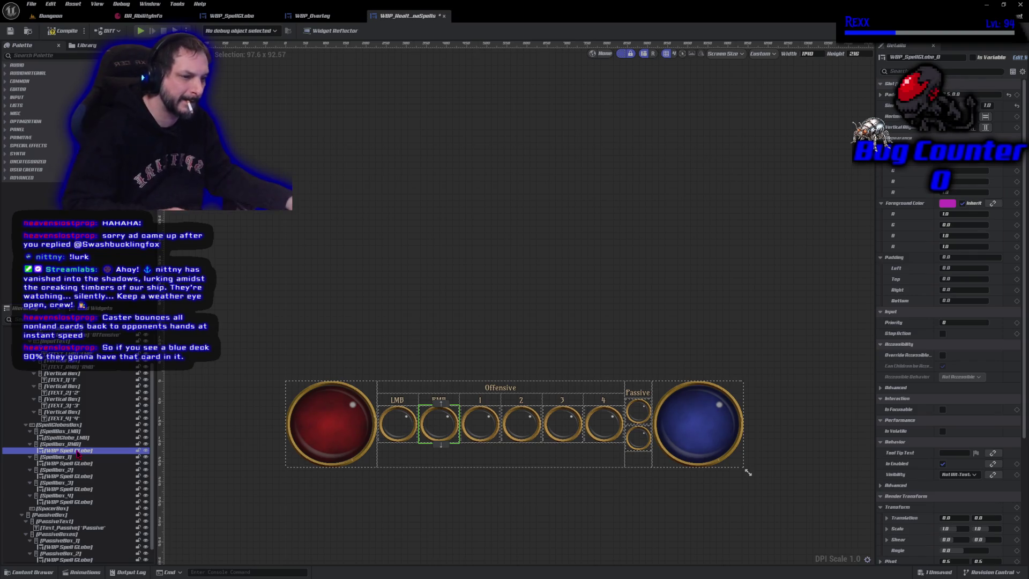
pyautogui.click(78, 451)
pyautogui.write('SpellGlobe')
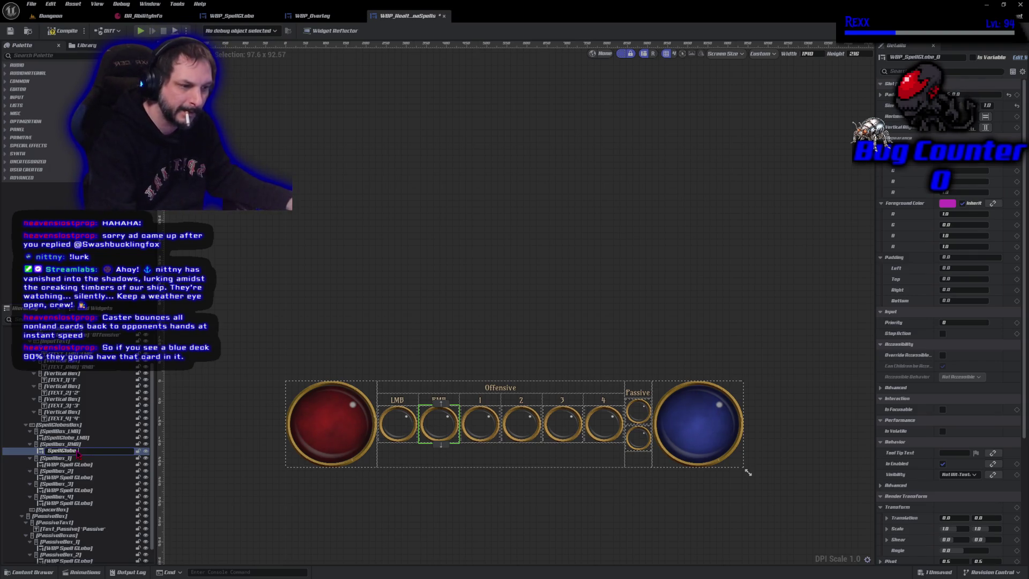
pyautogui.write('_RMB')
pyautogui.press('Return')
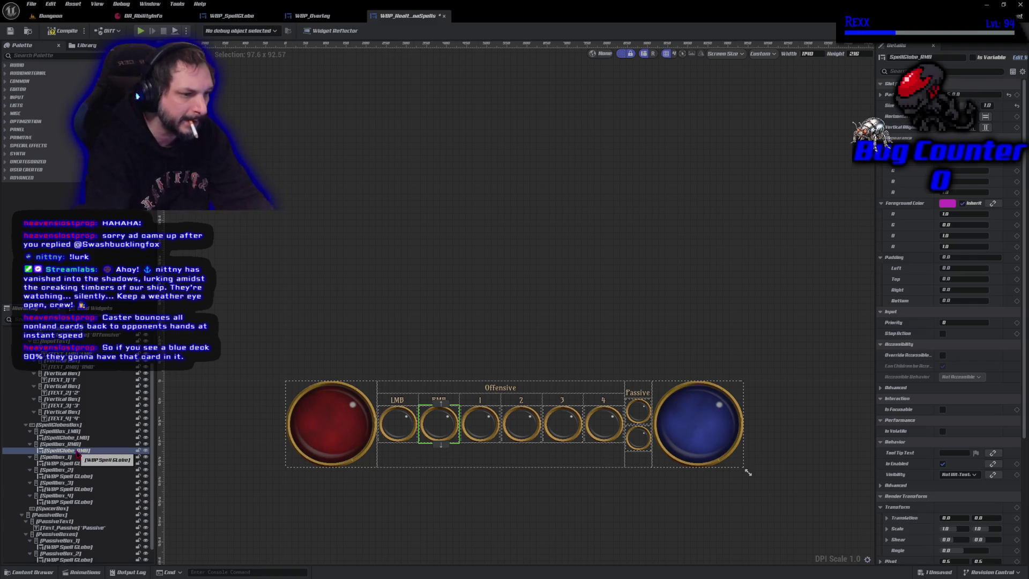
pyautogui.click(73, 470)
pyautogui.click(74, 464)
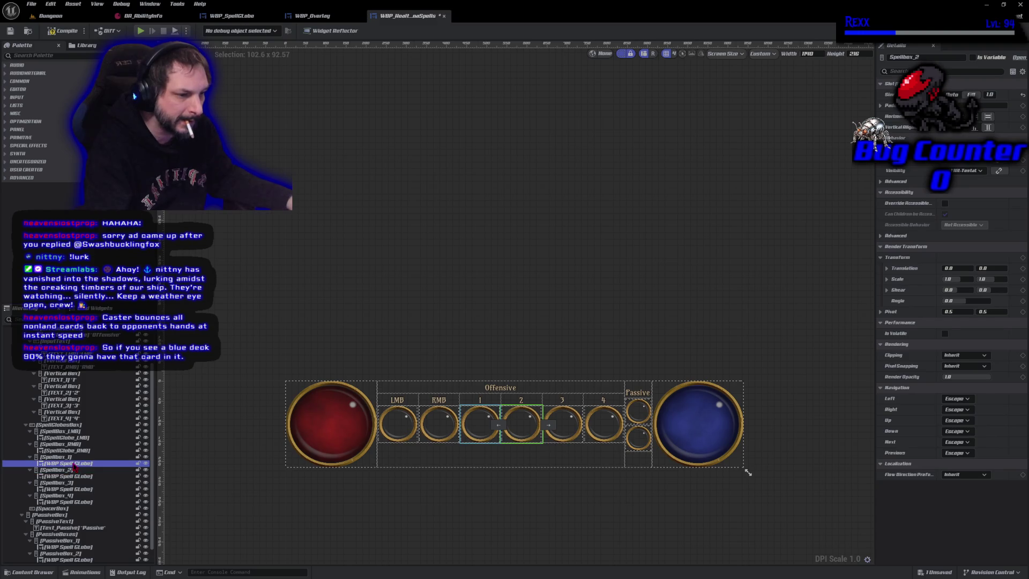
pyautogui.click(74, 464)
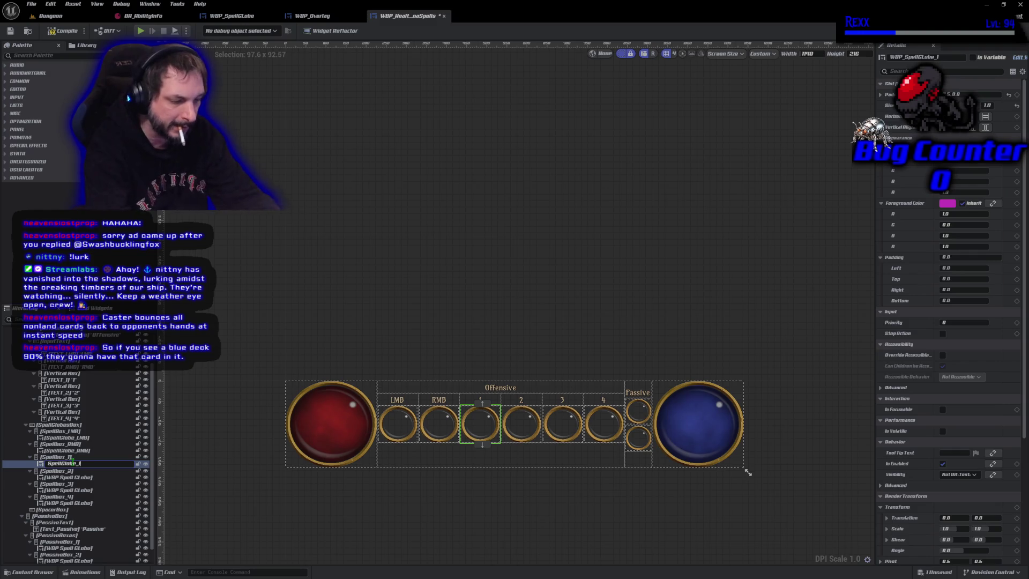
pyautogui.write('1')
pyautogui.press('Return')
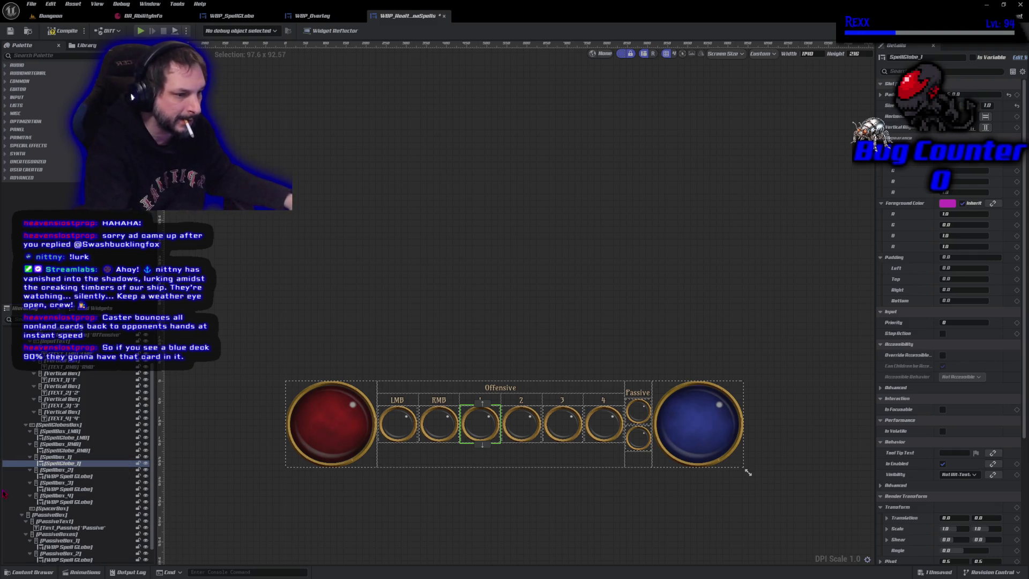
# Rename the slot 2, 3 and 4 globes to SpellGlobe_2, SpellGlobe_3 and SpellGlobe_4.
pyautogui.click(74, 476)
pyautogui.press('F2')
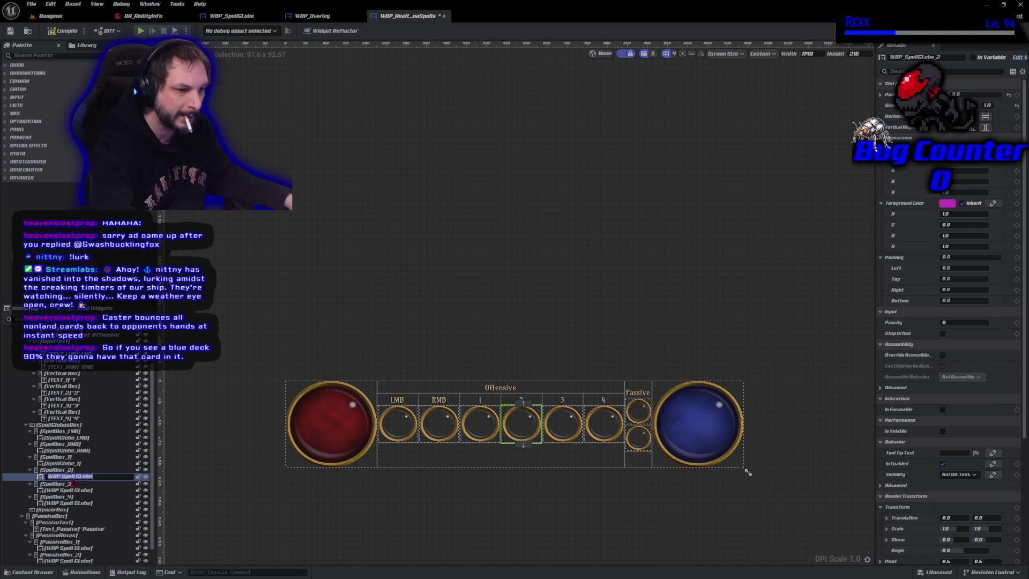
pyautogui.write('SpellGlobe_2')
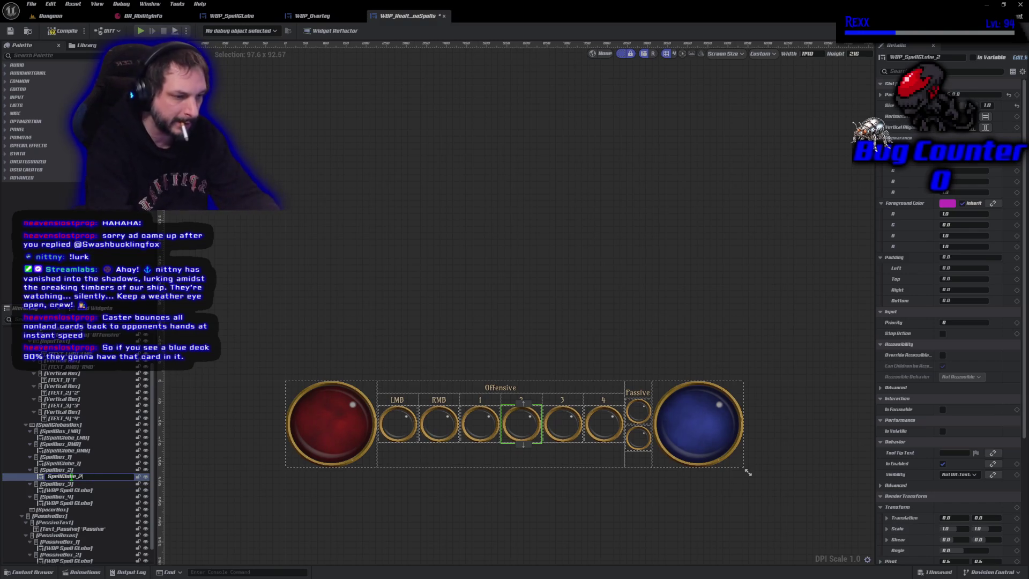
pyautogui.press('Return')
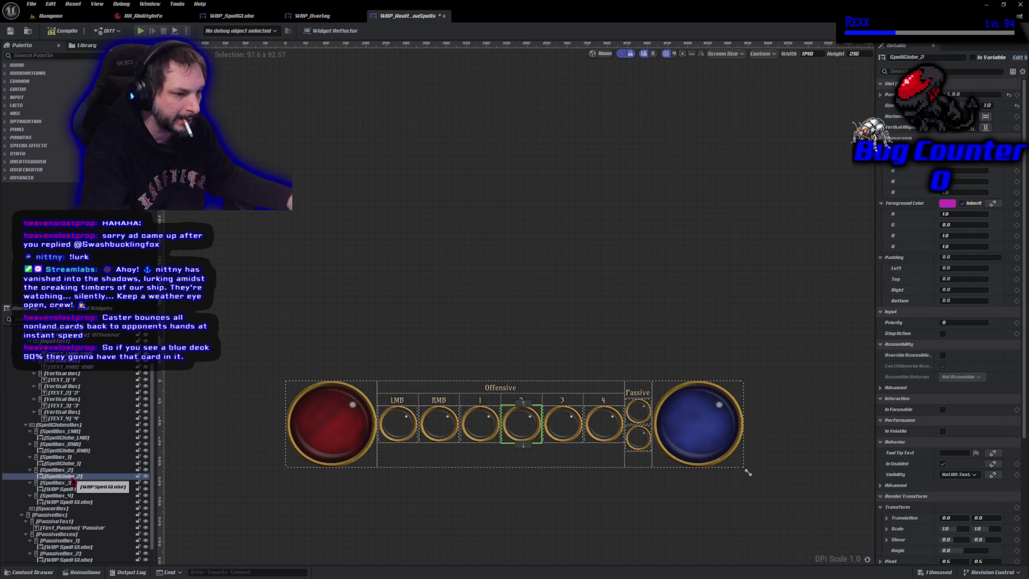
pyautogui.click(72, 489)
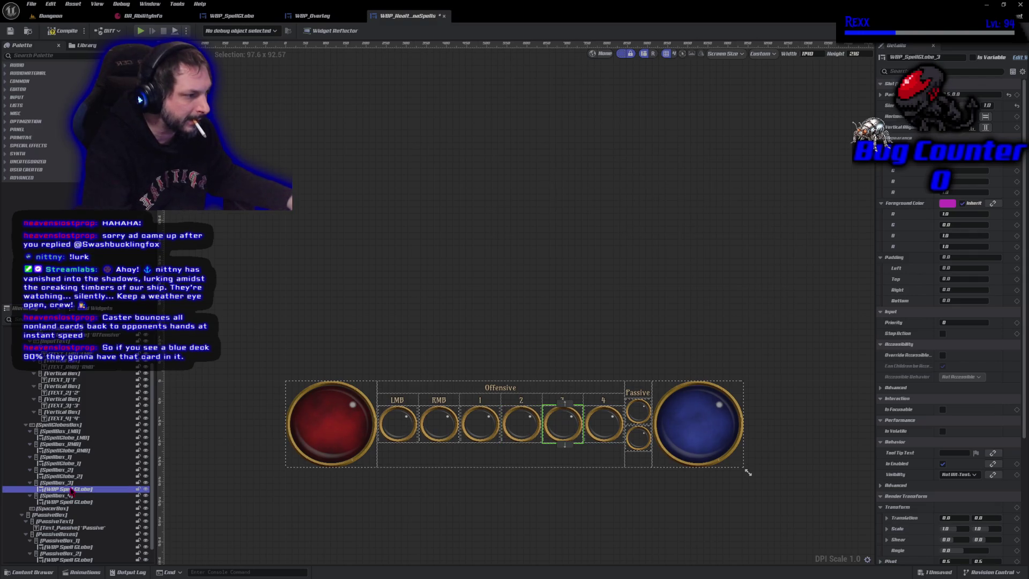
pyautogui.press('F2')
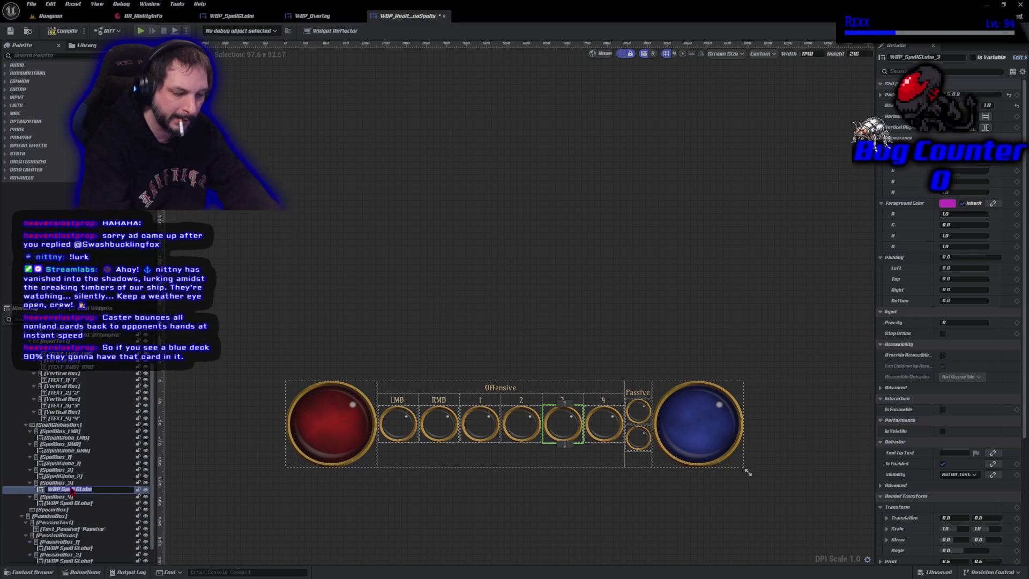
pyautogui.write('SpellGlobe_3')
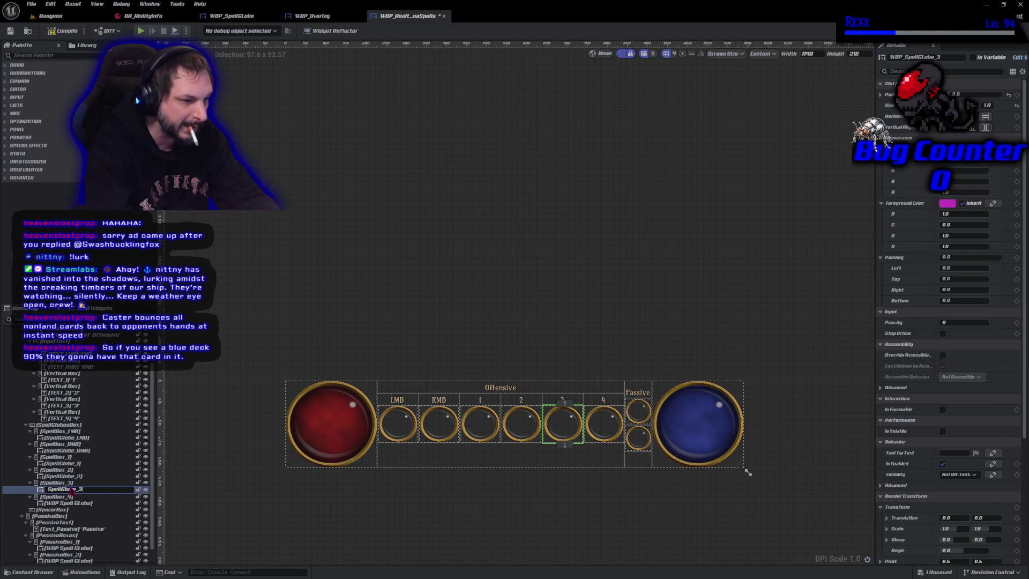
pyautogui.press('Return')
pyautogui.press('Down')
pyautogui.press('Down')
pyautogui.press('F2')
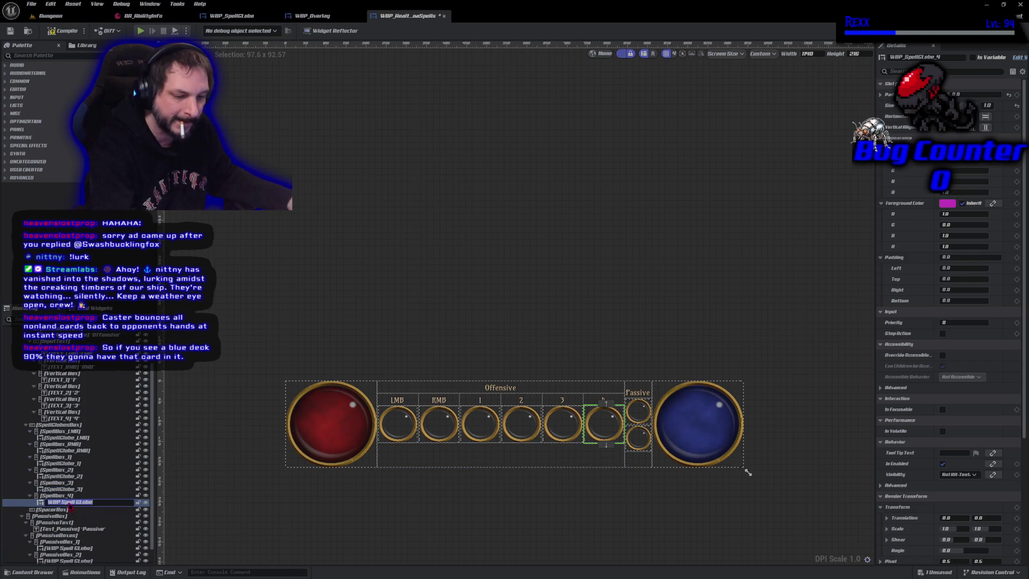
pyautogui.write('SpellGlobe_4')
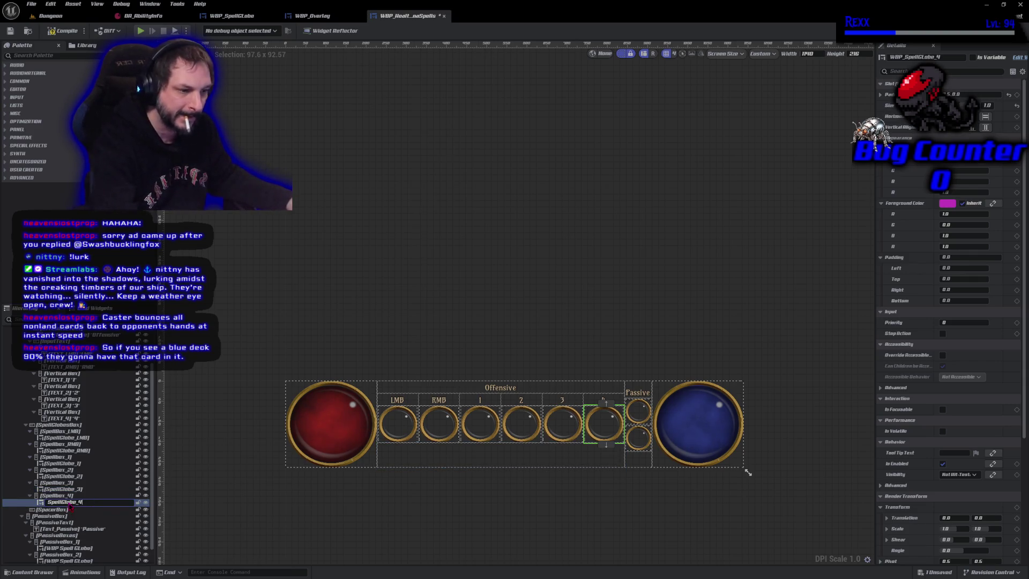
pyautogui.press('Return')
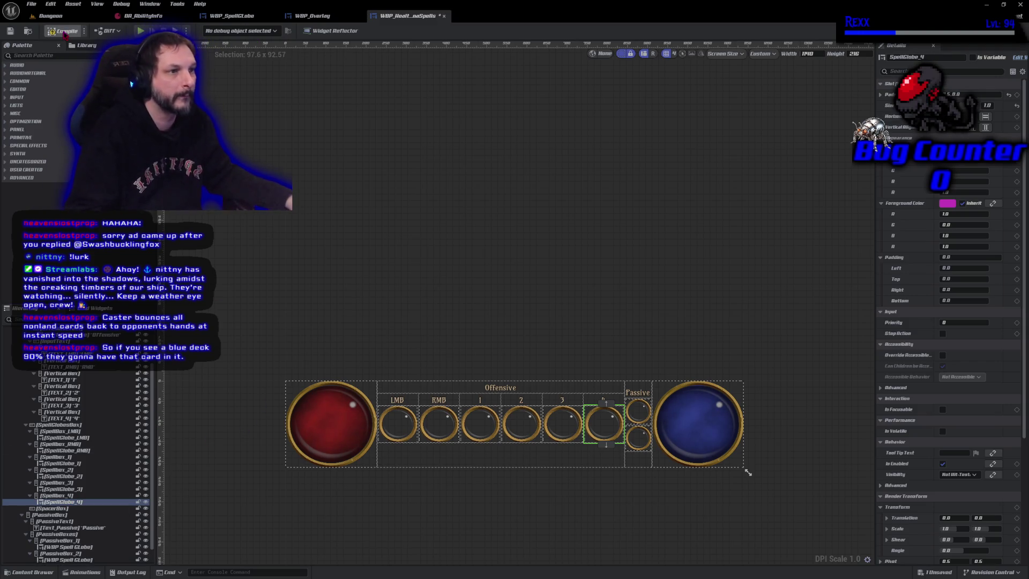
# Save all modified assets via File > Save All.
pyautogui.hotkey('ctrl', 's')
pyautogui.click(31, 4)
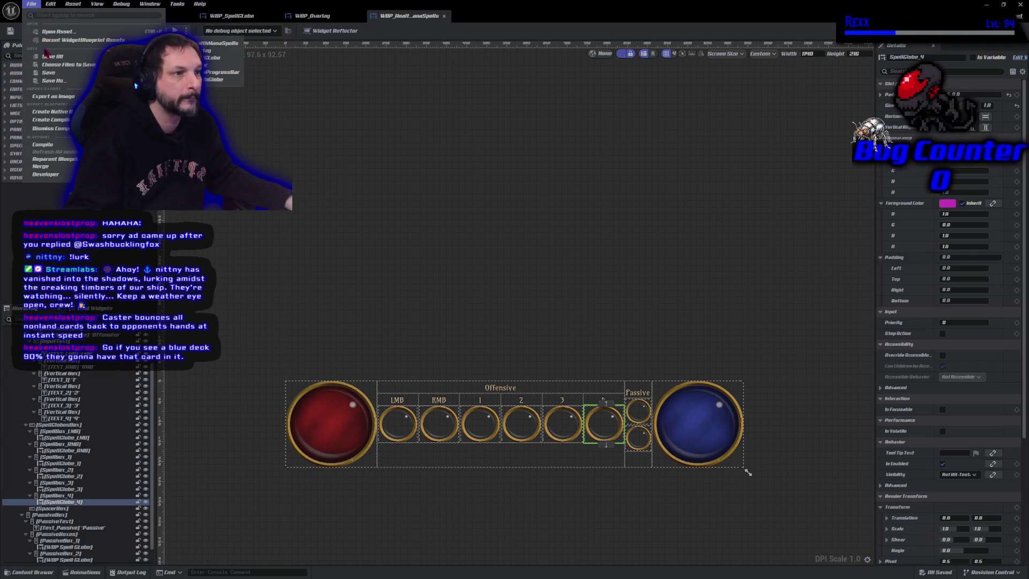
pyautogui.click(48, 57)
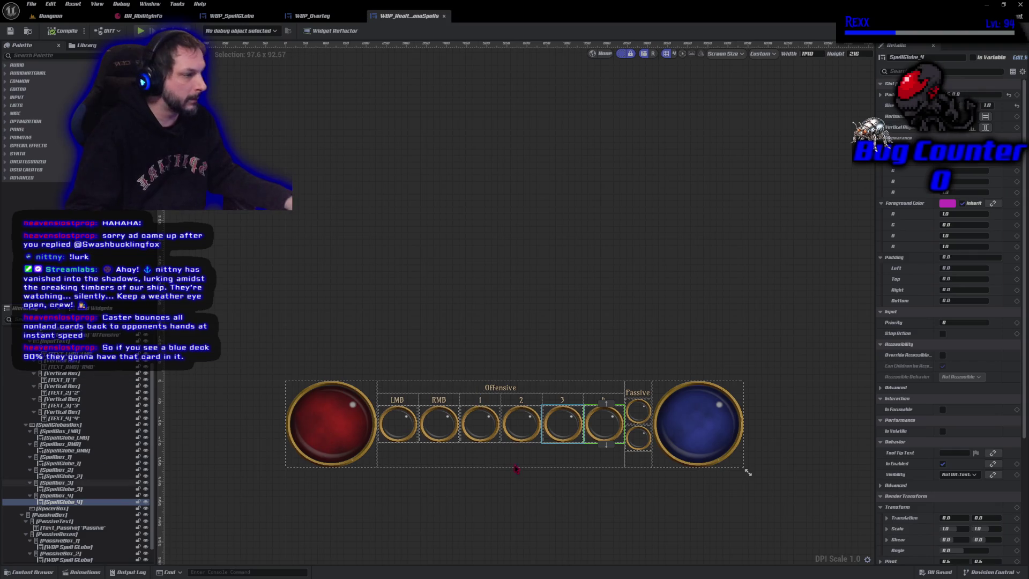
# Rename the first Passive spell globe to SpellGlobe_Passive_1.
pyautogui.click(639, 415)
pyautogui.scroll(-1, 83, 545)
pyautogui.click(76, 529)
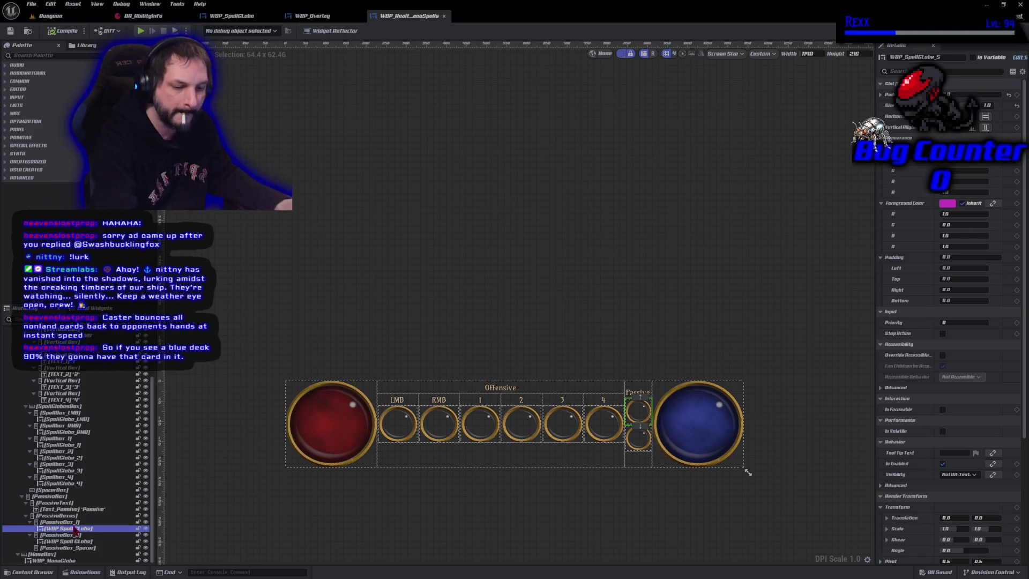
pyautogui.click(76, 529)
pyautogui.write('SpellGlobe_Passive_1')
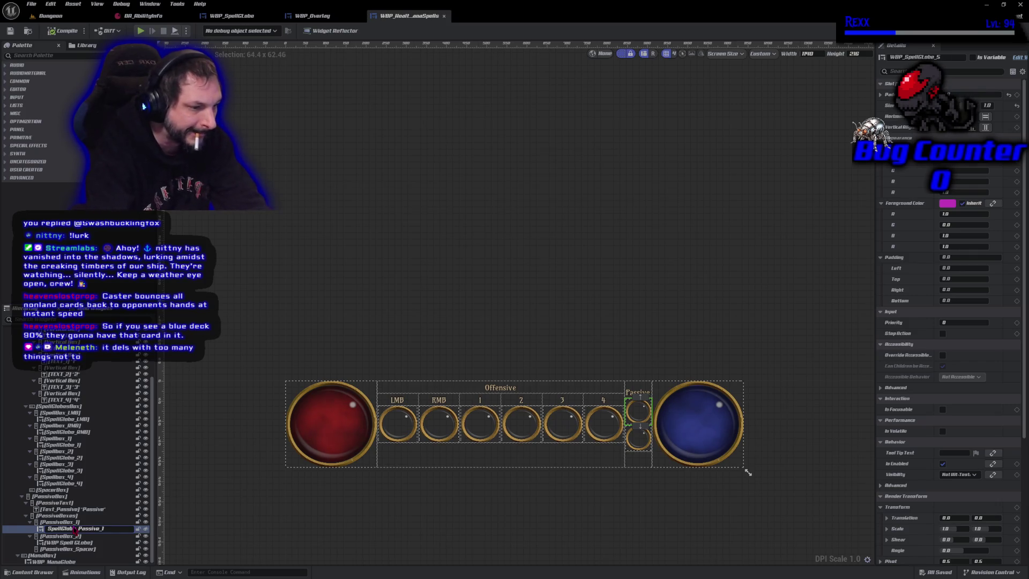
pyautogui.press('Return')
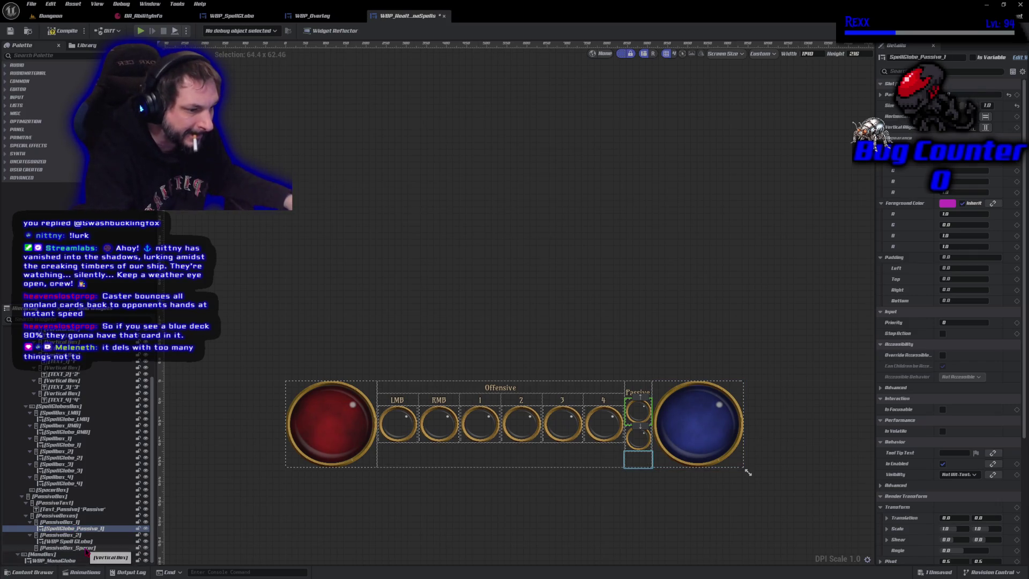
# Rename the second Passive globe to SpellGlobe_Passive_2 and save the widget blueprint.
pyautogui.click(85, 542)
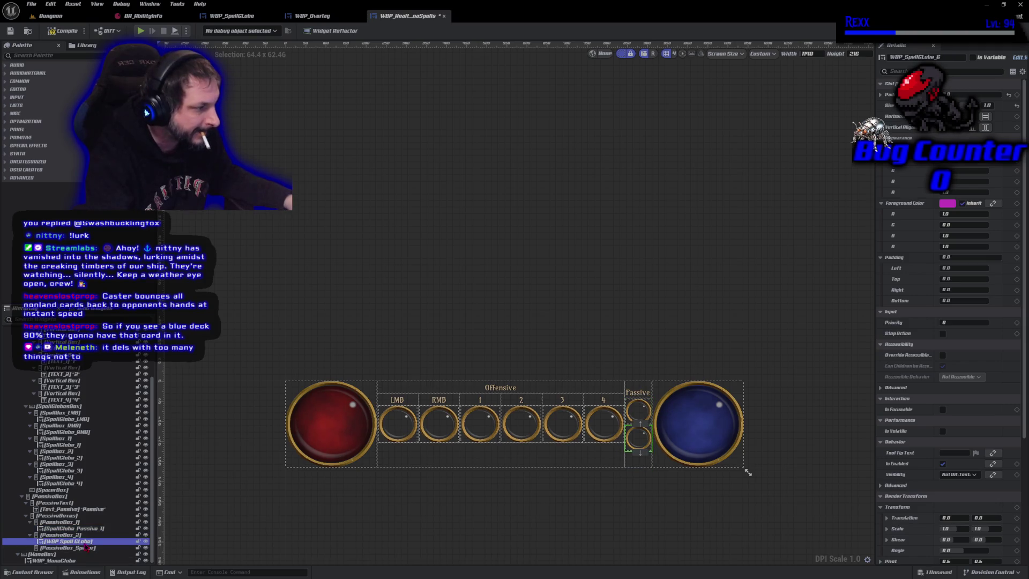
pyautogui.doubleClick(84, 542)
pyautogui.write('SpellGlobe_Passive_2')
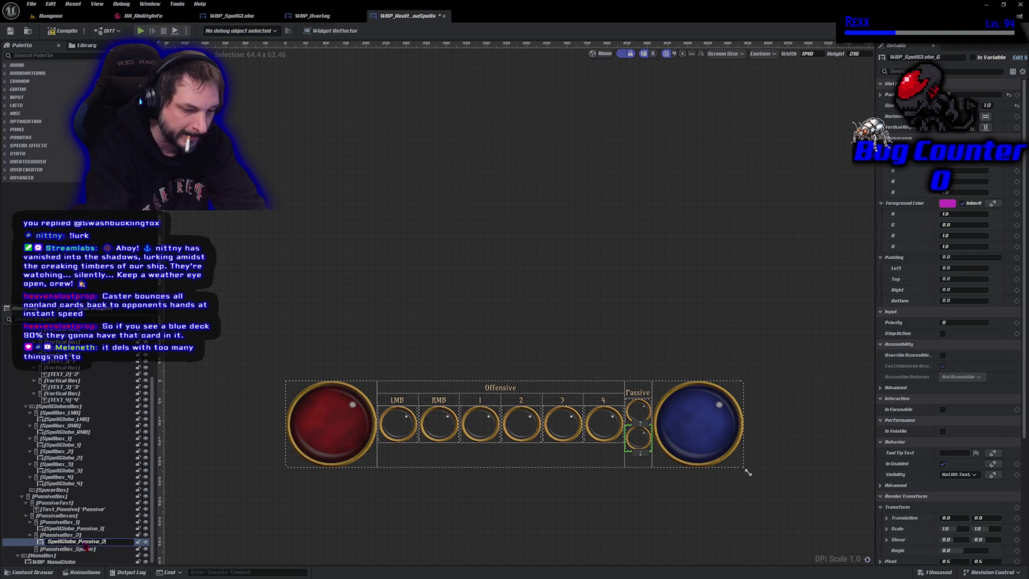
pyautogui.press('Return')
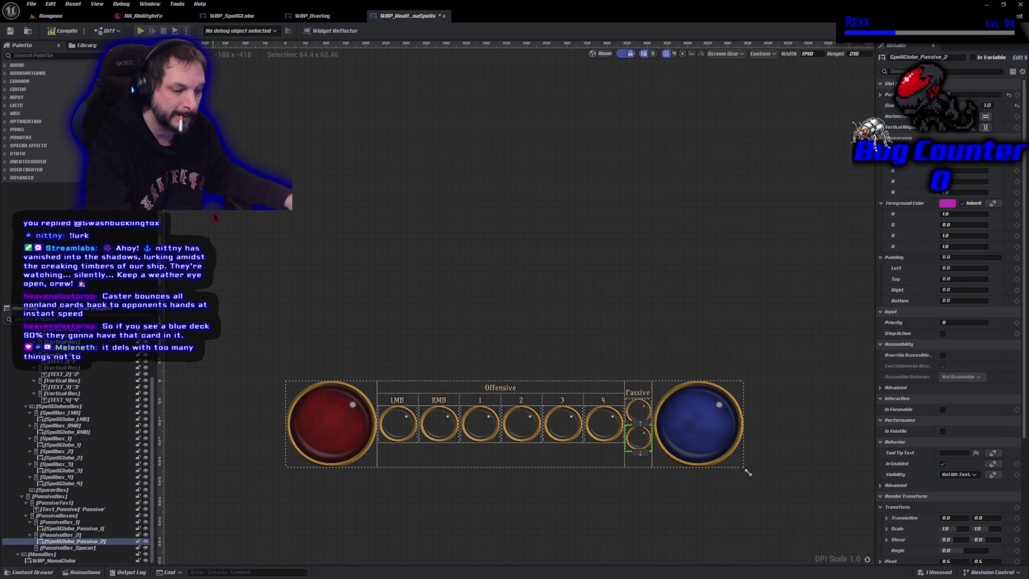
pyautogui.hotkey('ctrl', 's')
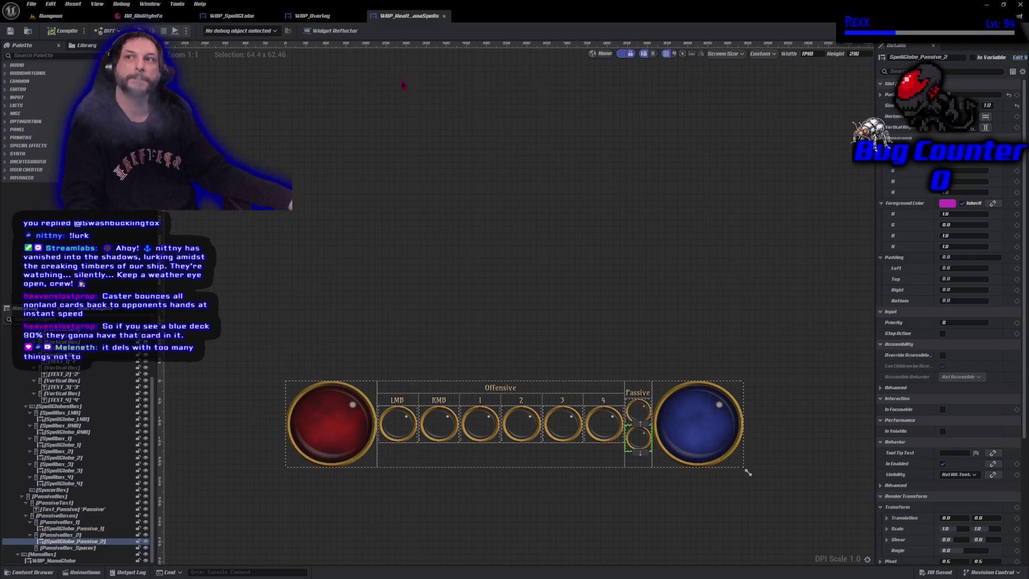
pyautogui.scroll(4, 512, 321)
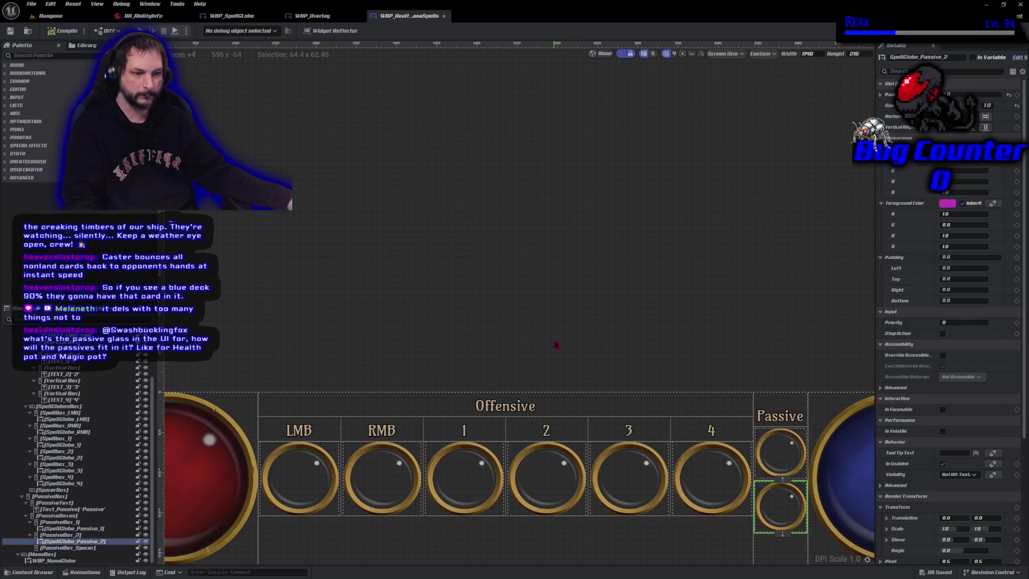
pyautogui.moveTo(552, 338); pyautogui.dragTo(518, 306)
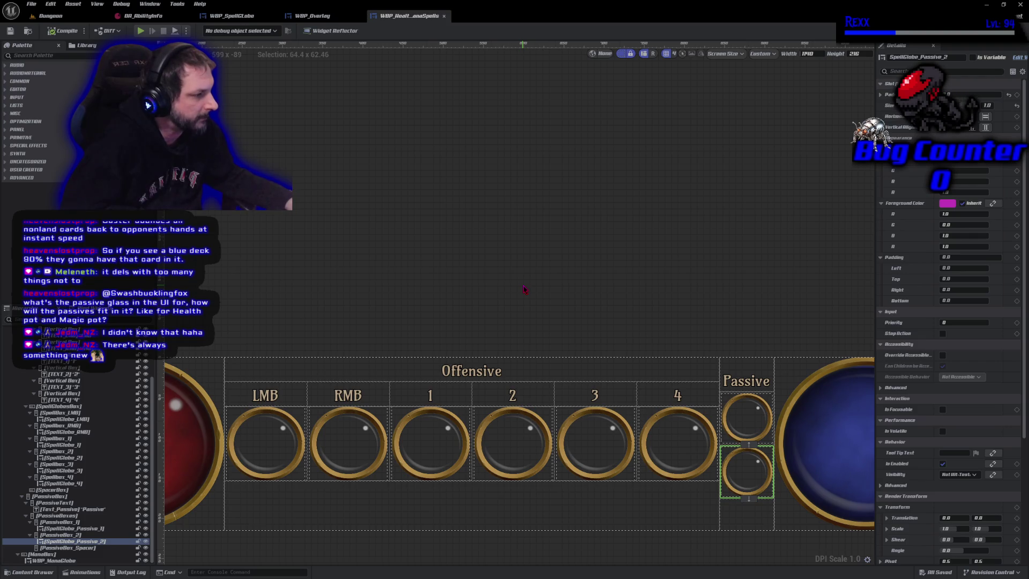
pyautogui.moveTo(524, 289)
pyautogui.mouseDown()
pyautogui.moveTo(538, 294)
pyautogui.moveTo(540, 278)
pyautogui.moveTo(539, 293)
pyautogui.mouseUp()
pyautogui.scroll(1, 539, 289)
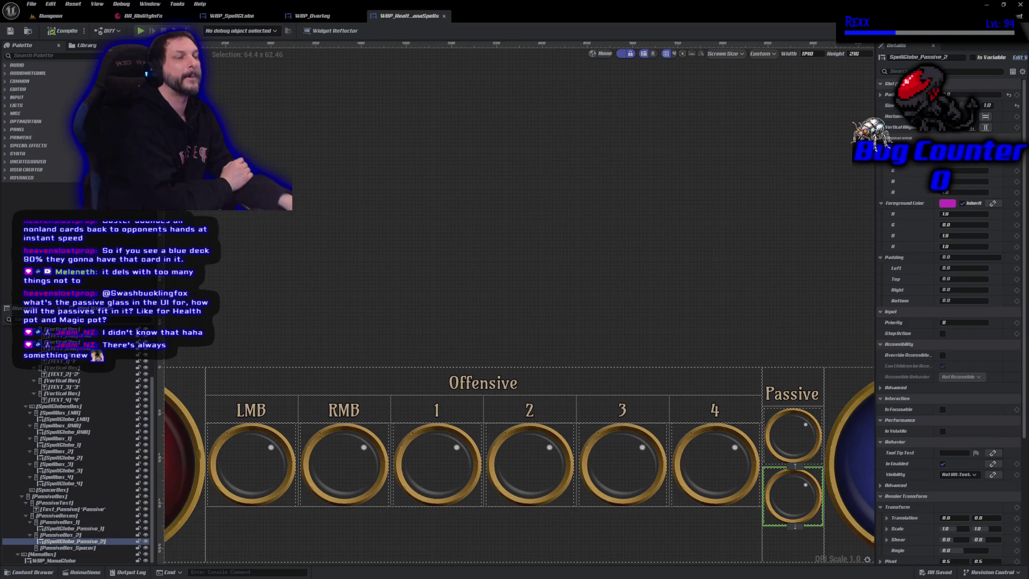
# Mark the LMB, RMB and 1–4 spell globes as variables, then switch to the Graph editor.
pyautogui.click(252, 463)
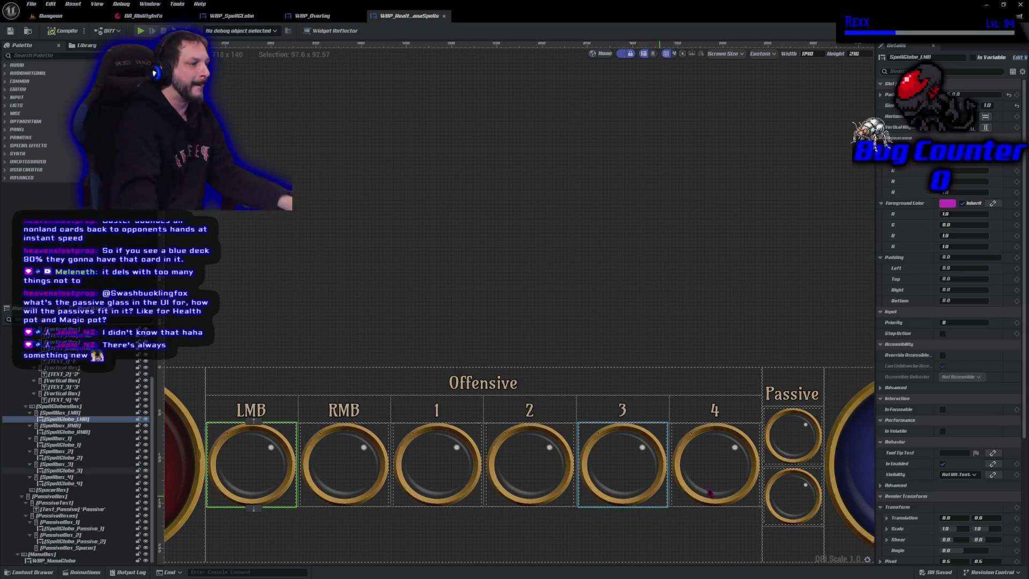
pyautogui.keyDown('shift'); pyautogui.click(434, 484); pyautogui.keyUp('shift')
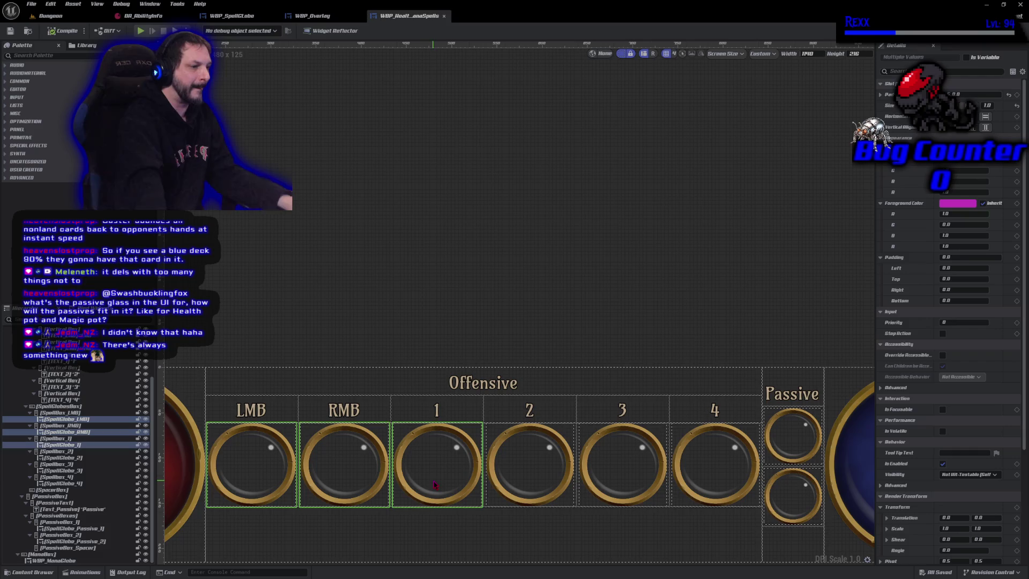
pyautogui.keyDown('shift'); pyautogui.click(514, 489); pyautogui.keyUp('shift')
pyautogui.keyDown('shift'); pyautogui.click(614, 491); pyautogui.keyUp('shift')
pyautogui.keyDown('shift'); pyautogui.click(684, 482); pyautogui.keyUp('shift')
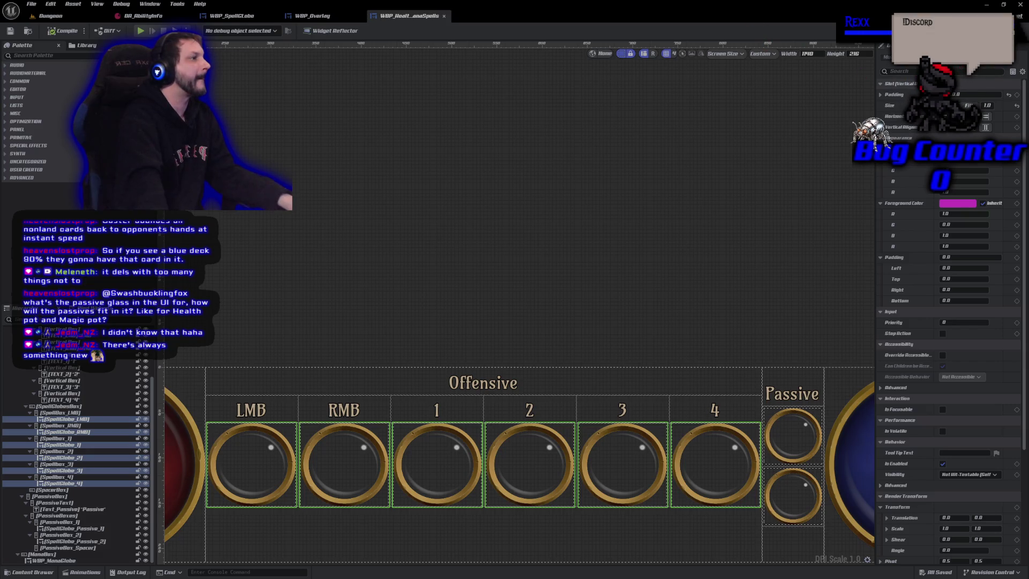
pyautogui.click(1007, 58)
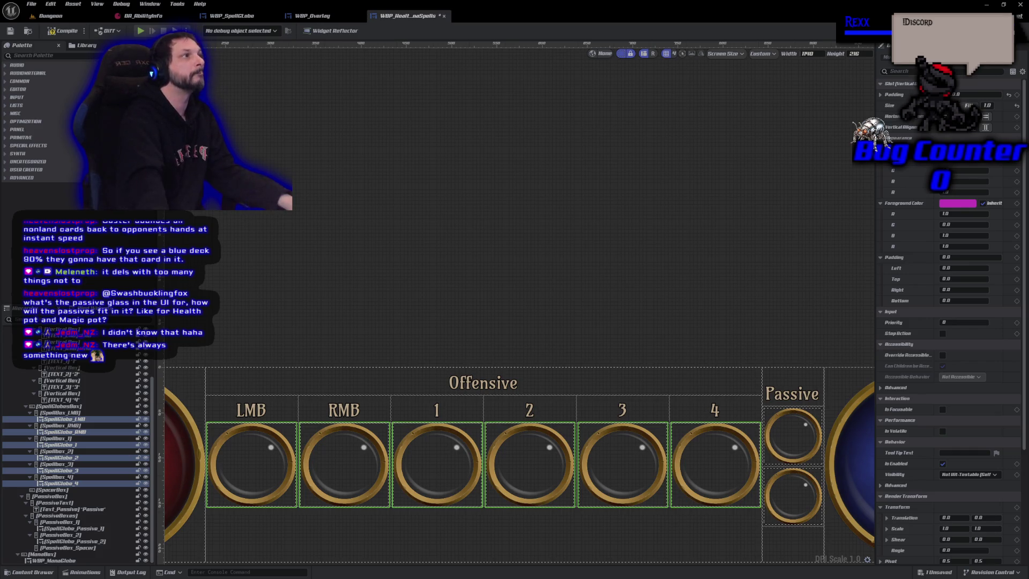
pyautogui.click(1007, 31)
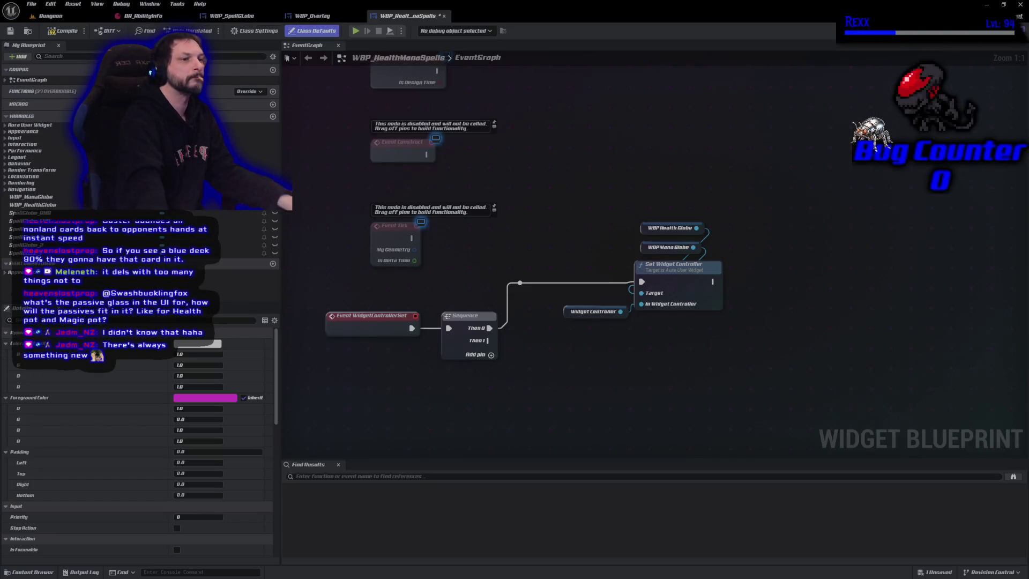
# Save WBP_HealthManaSpells and select a SpellGlobe variable in My Blueprint.
pyautogui.hotkey('ctrl', 's')
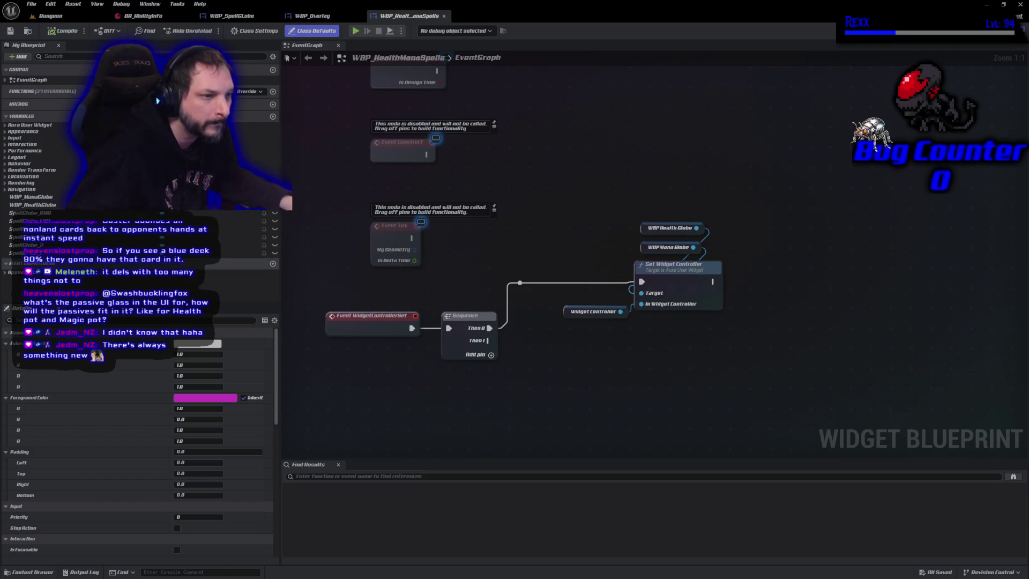
pyautogui.click(21, 253)
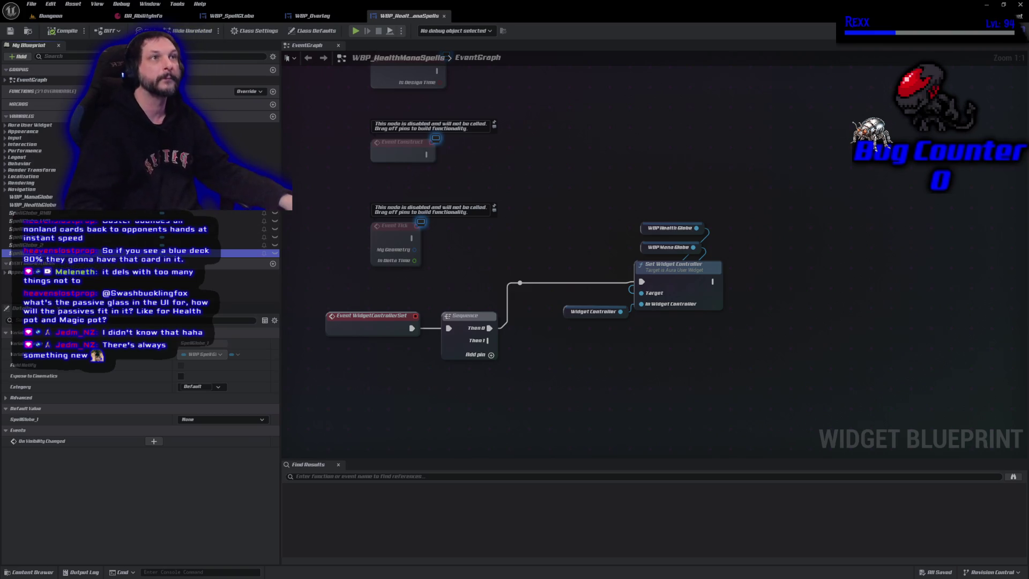
pyautogui.moveTo(514, 433)
pyautogui.mouseDown()
pyautogui.moveTo(496, 333)
pyautogui.moveTo(480, 338)
pyautogui.moveTo(477, 329)
pyautogui.moveTo(509, 450)
pyautogui.moveTo(462, 104)
pyautogui.moveTo(480, 110)
pyautogui.mouseUp()
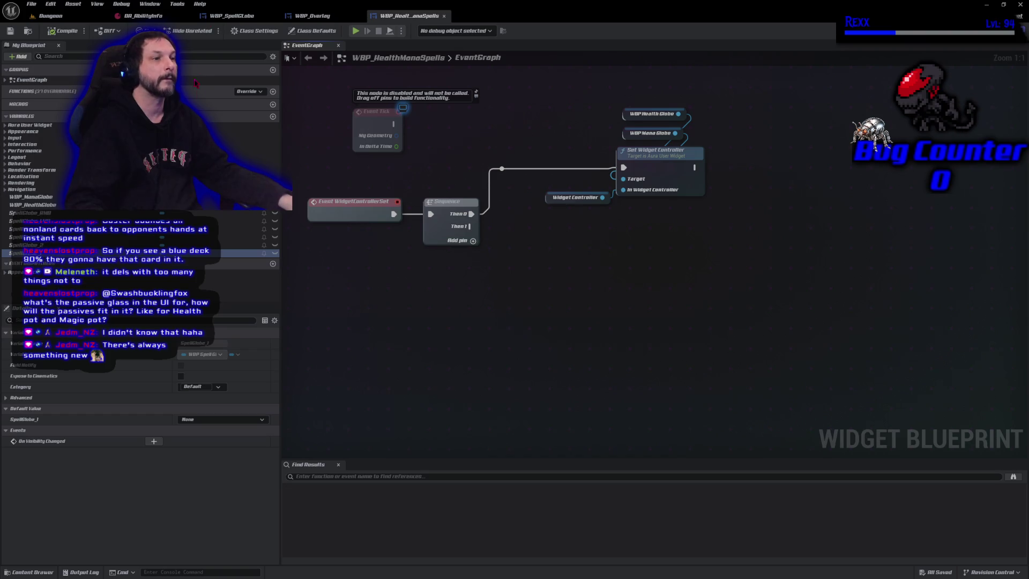
# Add a new function named SetSpellGlobeInputTags and save the blueprint.
pyautogui.click(273, 92)
pyautogui.write('S')
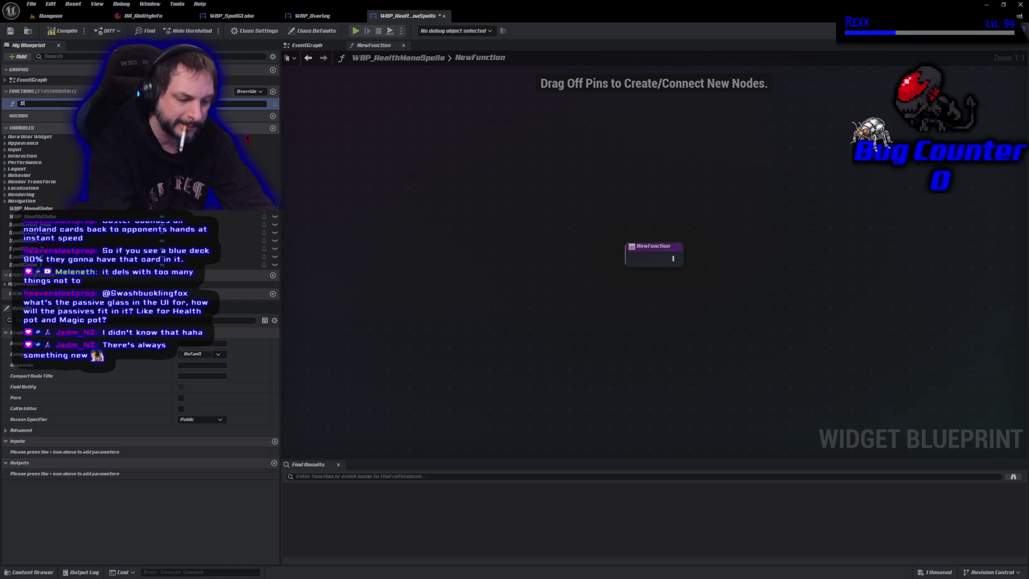
pyautogui.write('etSpellGlobe')
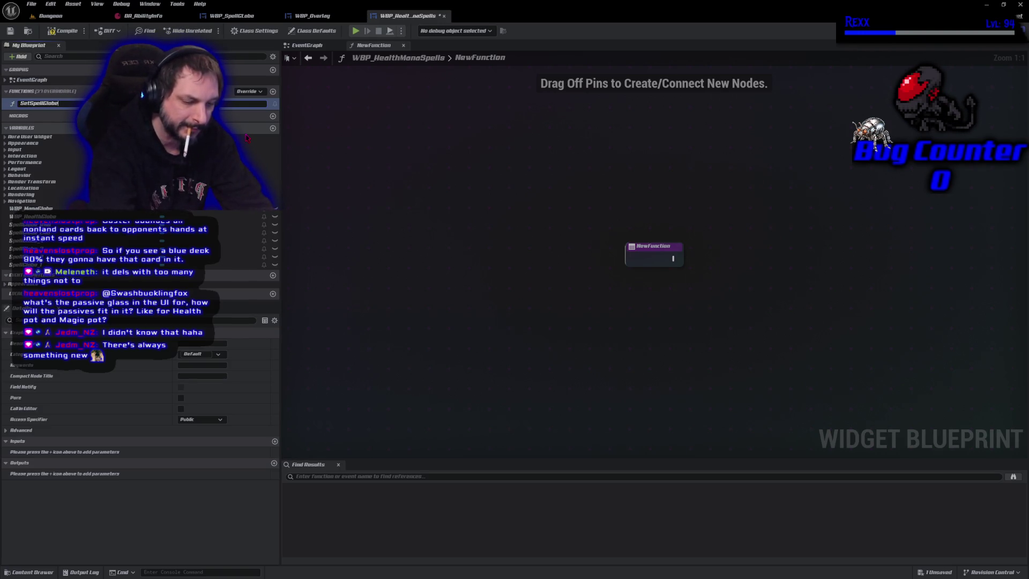
pyautogui.press('Return')
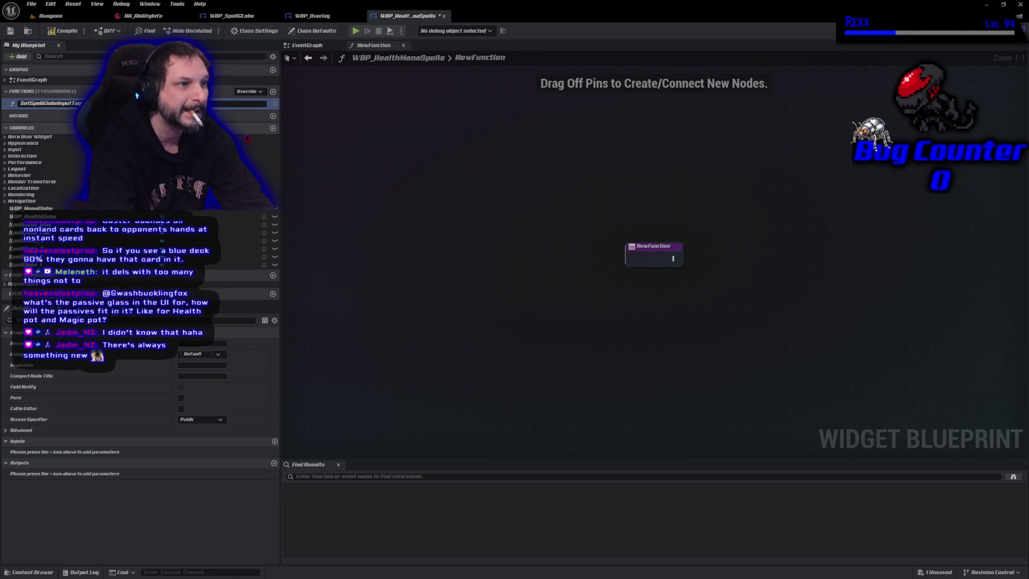
pyautogui.press('Return')
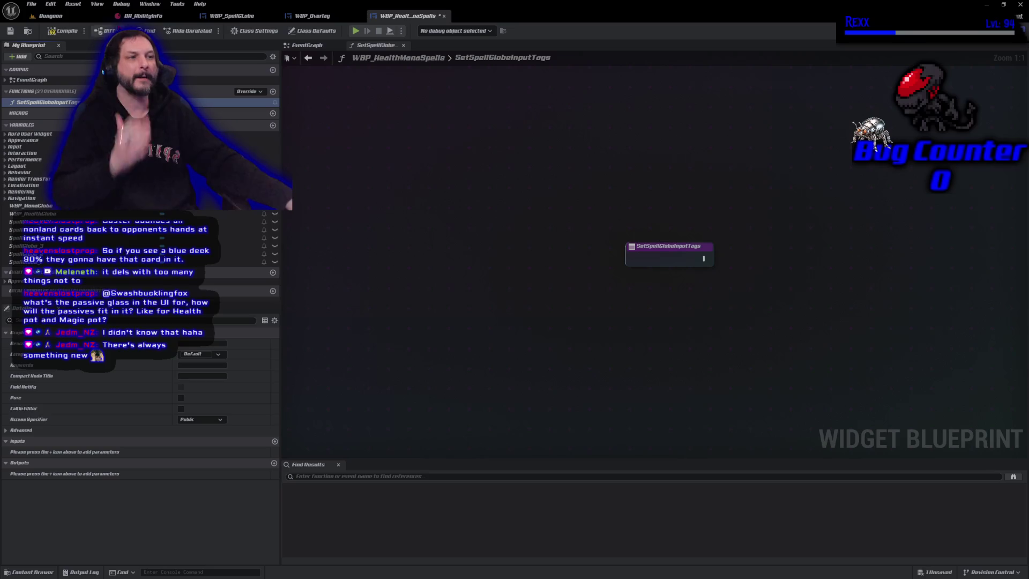
pyautogui.click(11, 31)
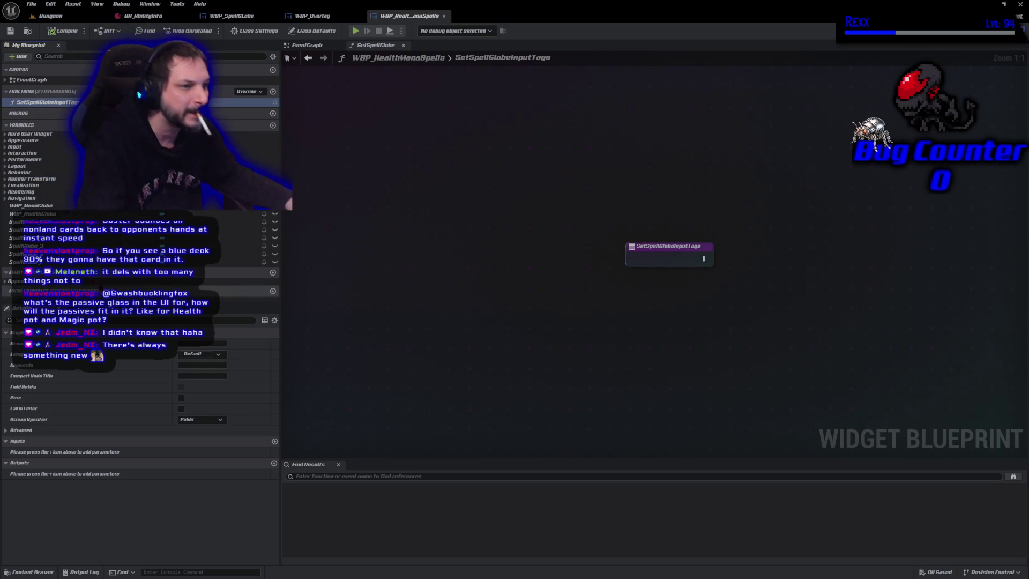
# Place a SpellGlobe_LMB getter node in the function graph.
pyautogui.click(244, 230)
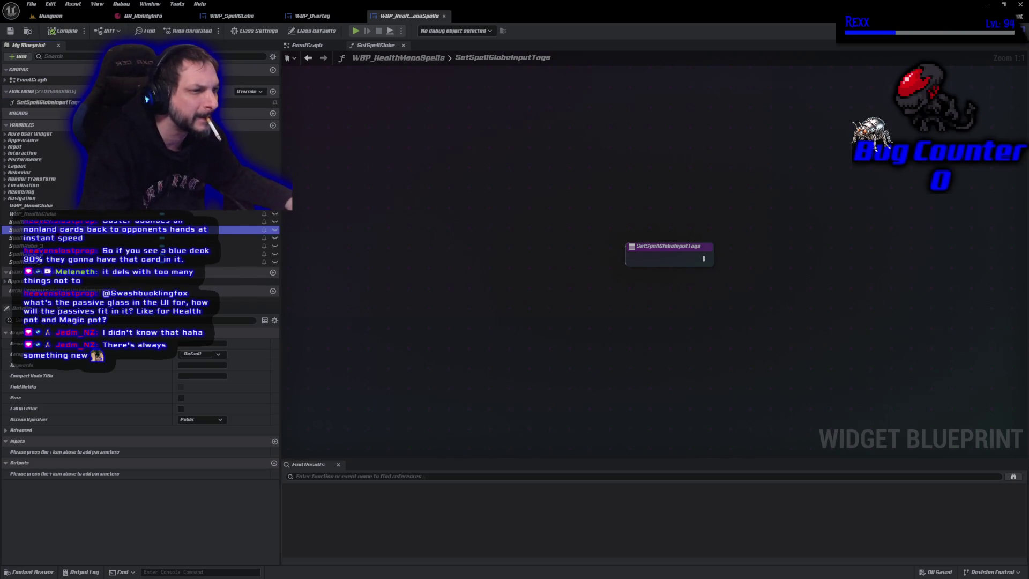
pyautogui.moveTo(243, 229)
pyautogui.mouseDown()
pyautogui.moveTo(263, 283)
pyautogui.moveTo(664, 305)
pyautogui.moveTo(666, 296)
pyautogui.mouseUp()
pyautogui.click(683, 301)
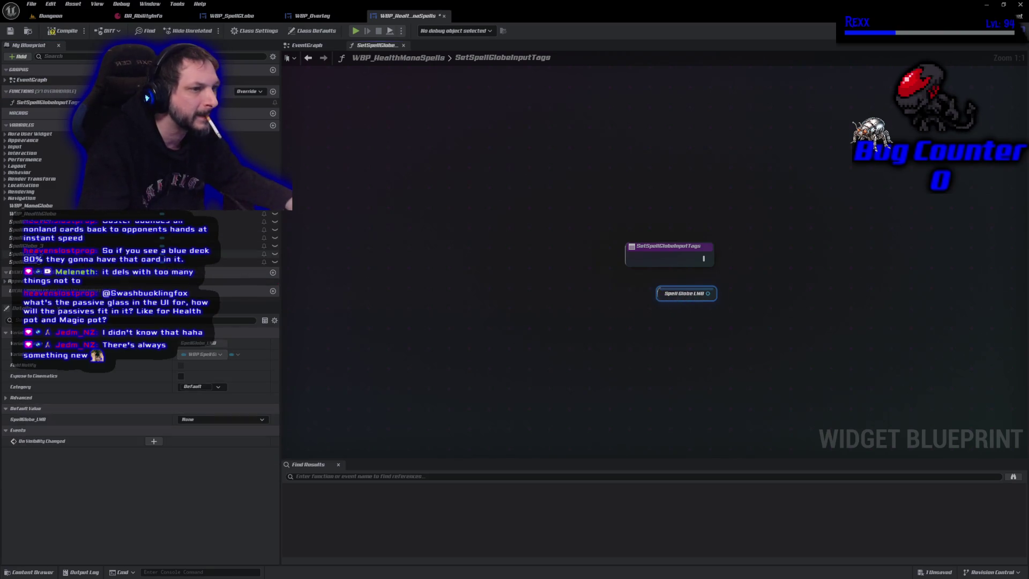
# Add Get nodes for SpellGlobe_RMB and SpellGlobe_1 through SpellGlobe_4, stacked below the LMB getter.
pyautogui.moveTo(244, 221)
pyautogui.mouseDown()
pyautogui.moveTo(538, 329)
pyautogui.moveTo(662, 320)
pyautogui.mouseUp()
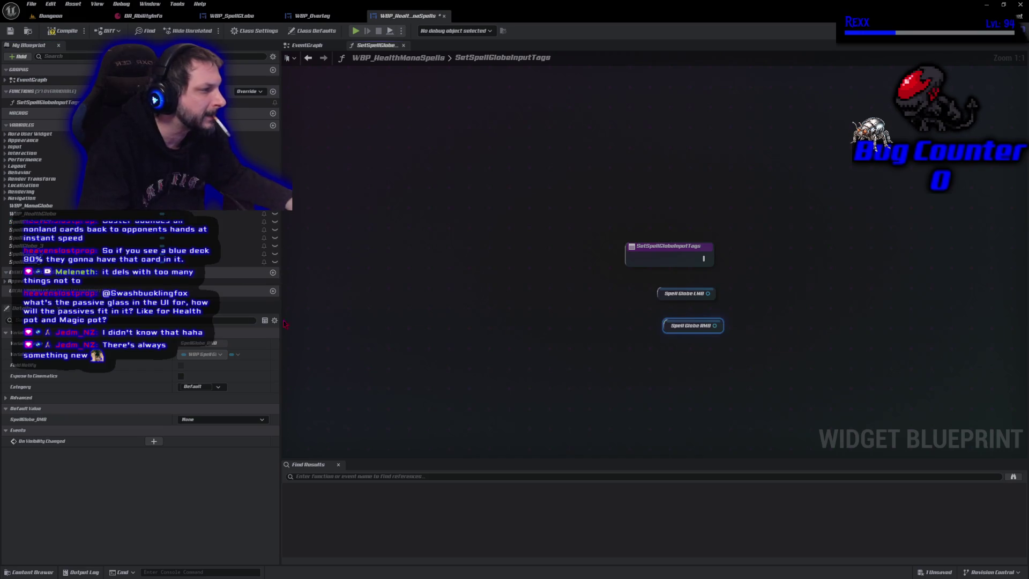
pyautogui.moveTo(247, 262)
pyautogui.mouseDown()
pyautogui.moveTo(345, 313)
pyautogui.moveTo(663, 351)
pyautogui.mouseUp()
pyautogui.click(689, 361)
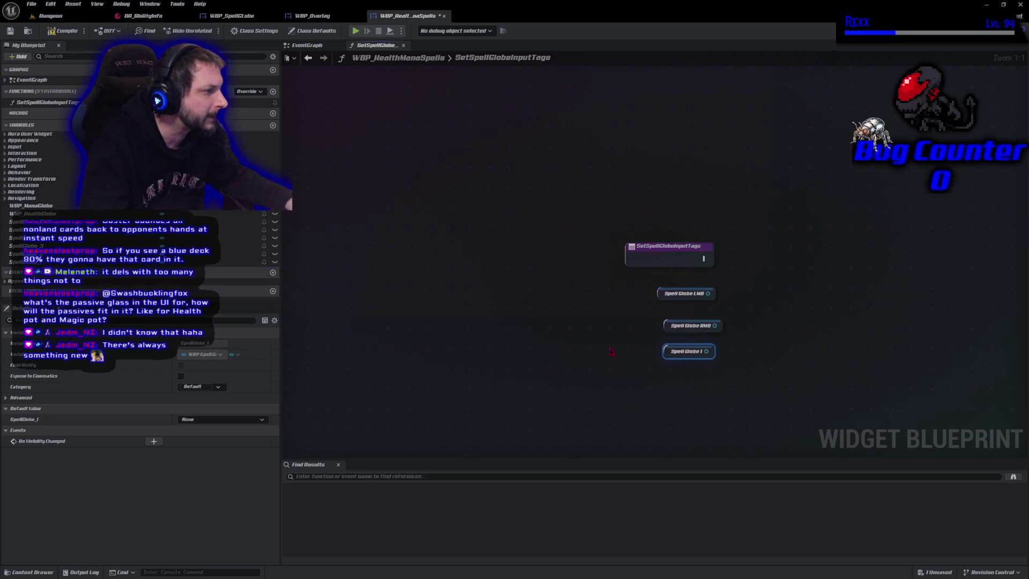
pyautogui.moveTo(244, 254); pyautogui.dragTo(675, 377)
pyautogui.click(691, 386)
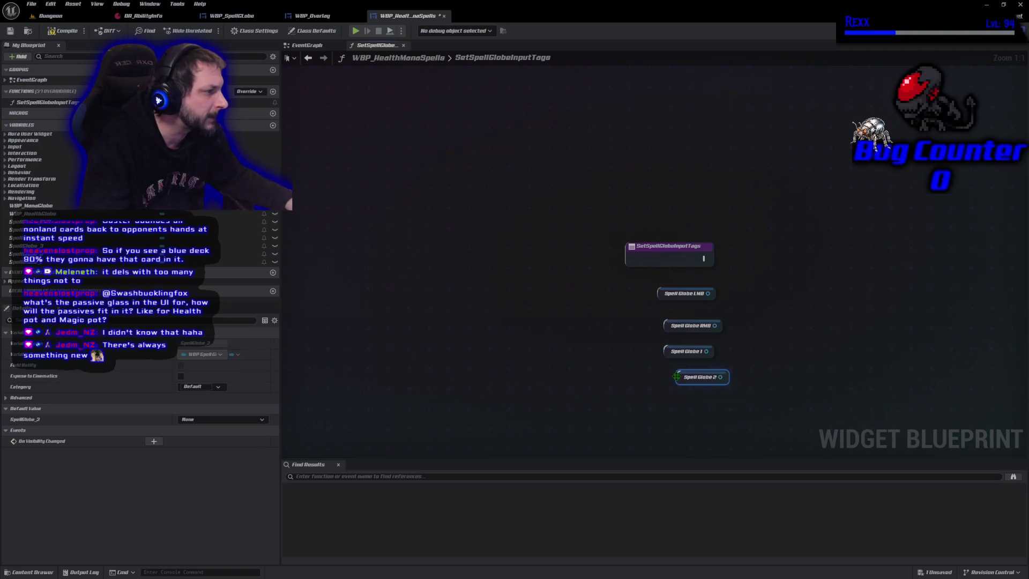
pyautogui.moveTo(244, 245)
pyautogui.mouseDown()
pyautogui.moveTo(674, 428)
pyautogui.moveTo(678, 402)
pyautogui.mouseUp()
pyautogui.moveTo(244, 237)
pyautogui.mouseDown()
pyautogui.moveTo(278, 241)
pyautogui.moveTo(649, 423)
pyautogui.moveTo(692, 423)
pyautogui.moveTo(437, 385)
pyautogui.mouseUp()
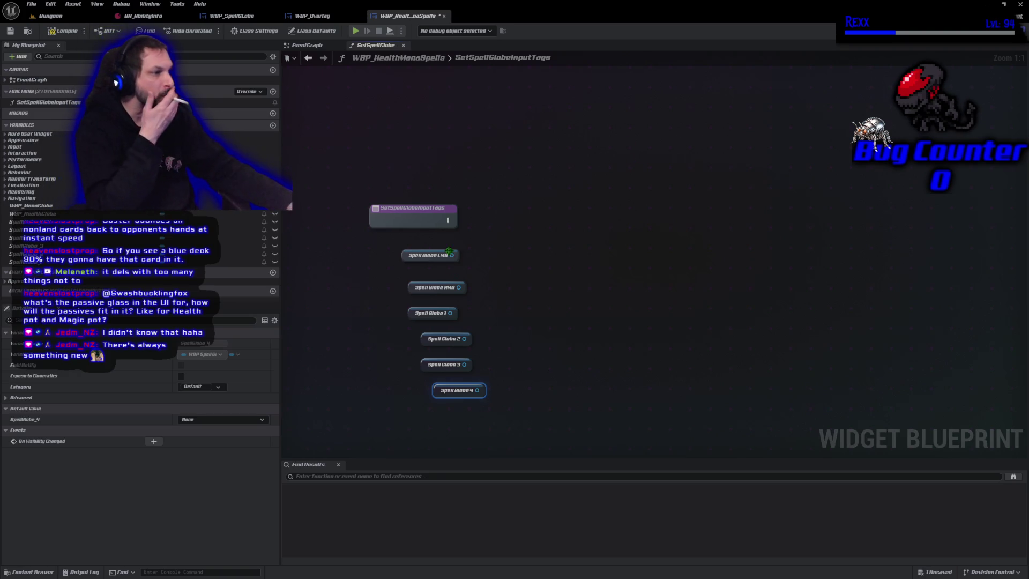
# Create a Set Input Tag node from the Spell Globe LMB getter's output.
pyautogui.click(431, 255)
pyautogui.moveTo(452, 255); pyautogui.dragTo(482, 247)
pyautogui.write('set inp')
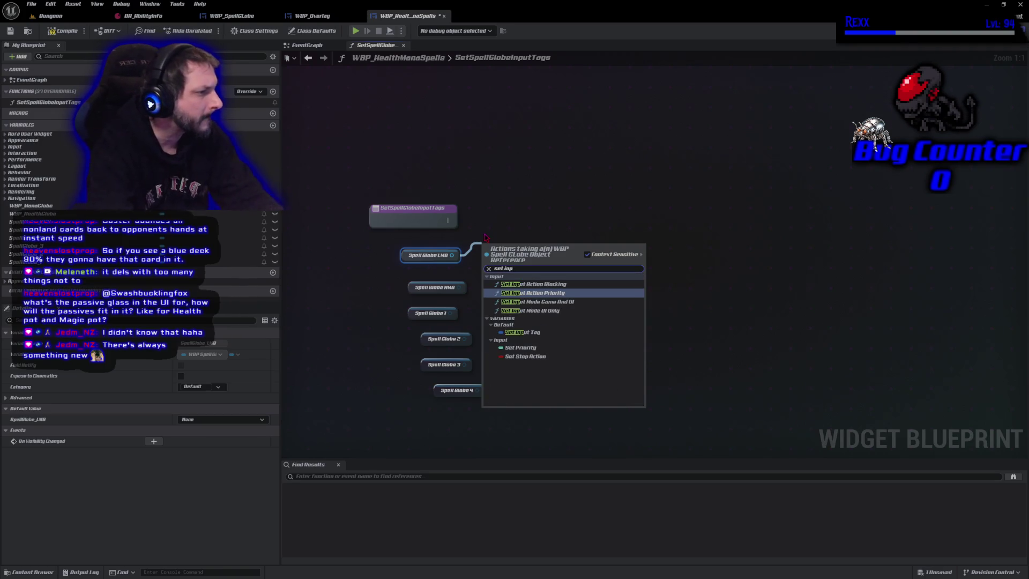
pyautogui.press('Down')
pyautogui.press('Down')
pyautogui.press('Down')
pyautogui.press('Return')
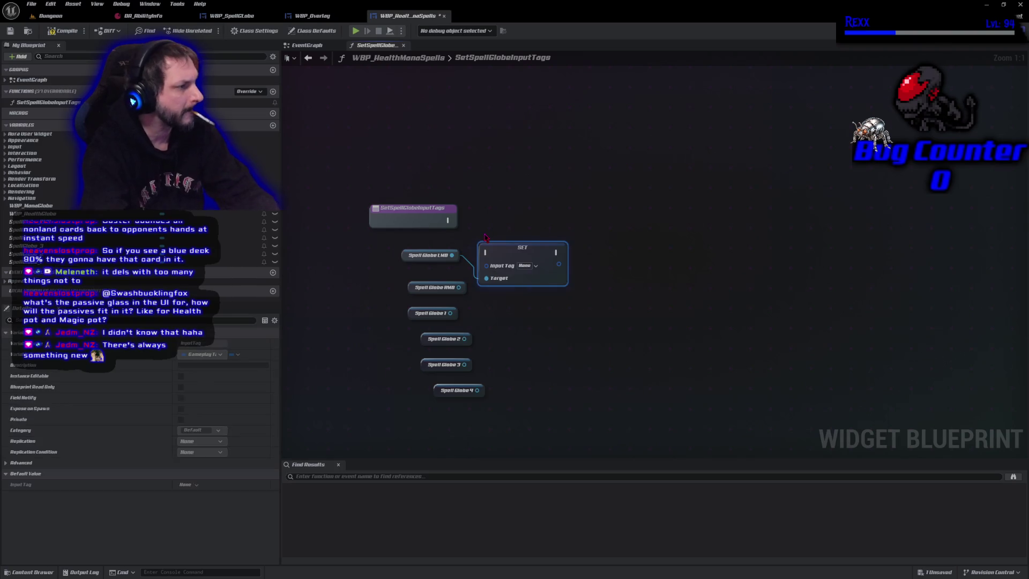
pyautogui.moveTo(520, 254); pyautogui.dragTo(535, 244)
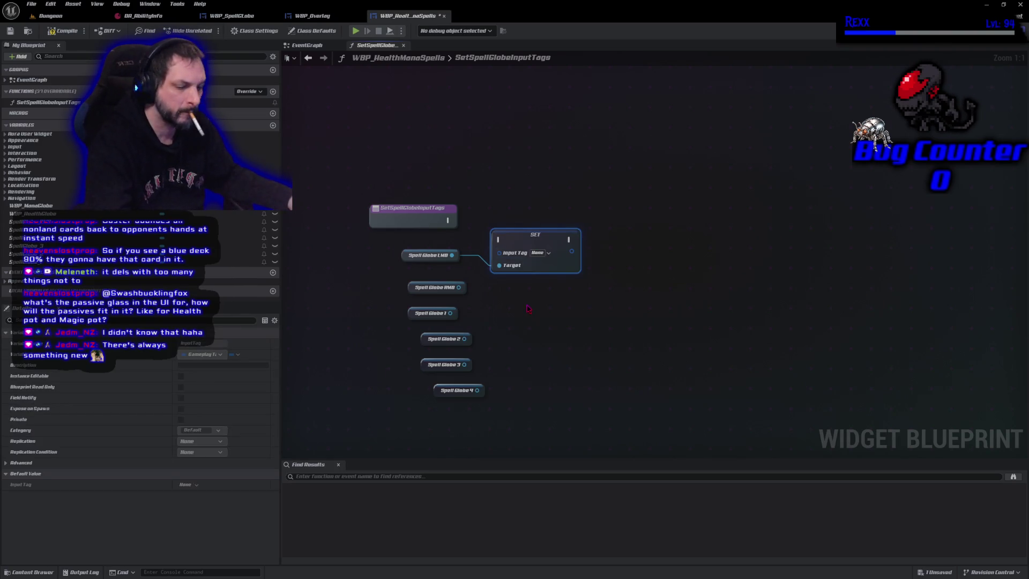
# Paste Set Input Tag copies, wire the entry into the first, and select it with the LMB getter.
pyautogui.hotkey('ctrl', 'v')
pyautogui.hotkey('ctrl', 'v')
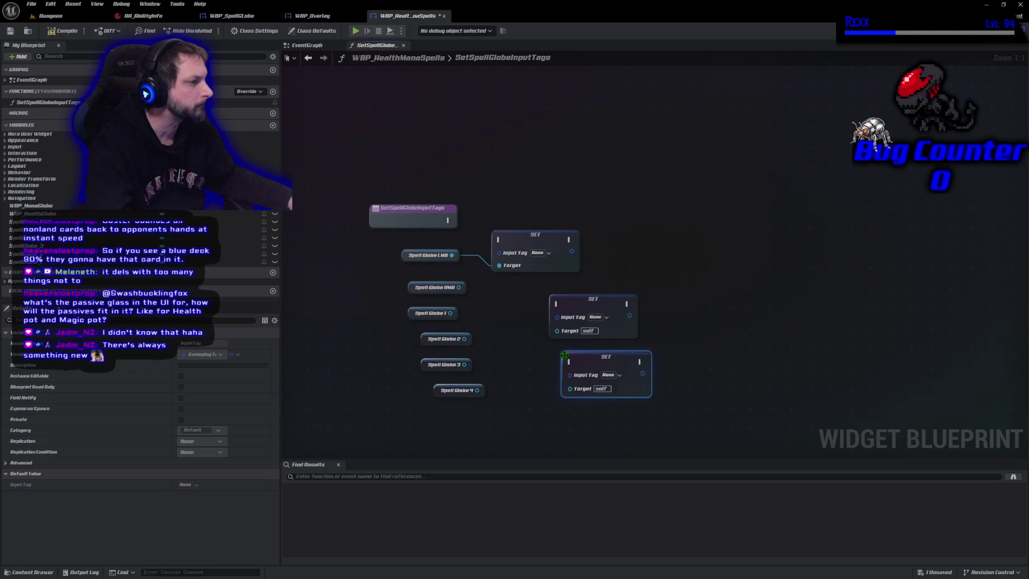
pyautogui.hotkey('ctrl', 'v')
pyautogui.hotkey('ctrl', 'v')
pyautogui.hotkey('ctrl', 'v')
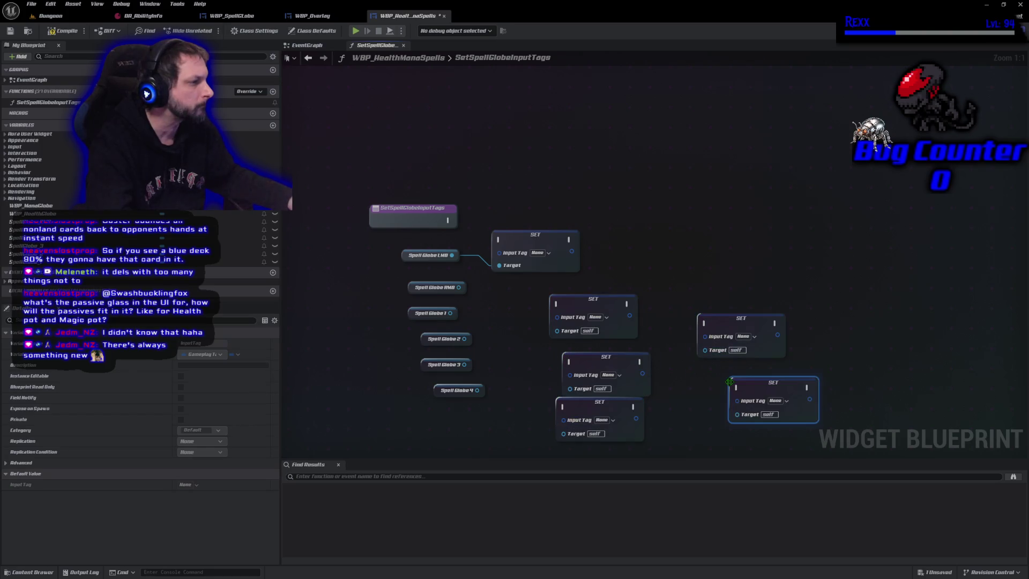
pyautogui.moveTo(447, 220); pyautogui.dragTo(498, 241)
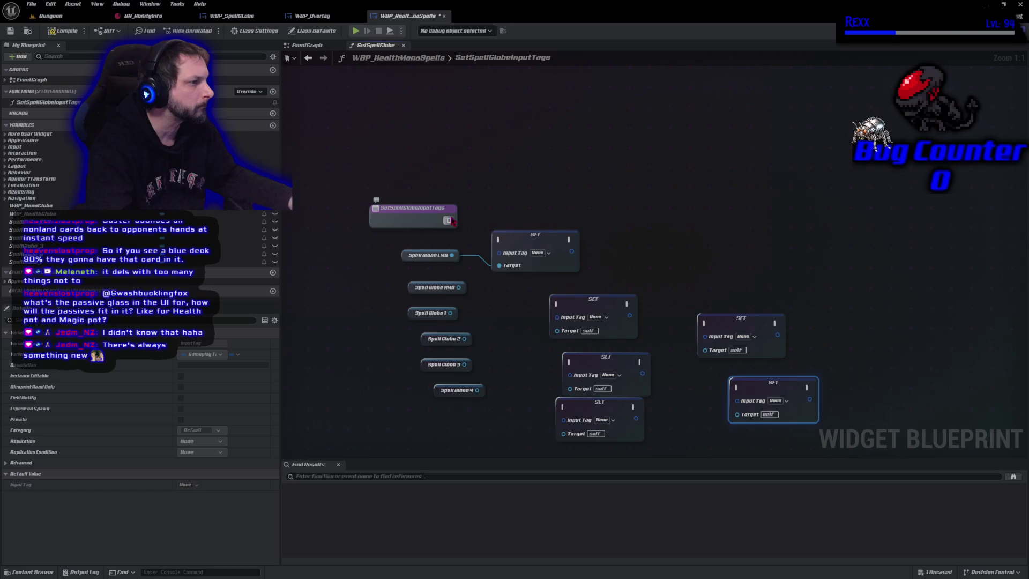
pyautogui.moveTo(408, 258)
pyautogui.mouseDown()
pyautogui.moveTo(515, 217)
pyautogui.moveTo(509, 227)
pyautogui.mouseUp()
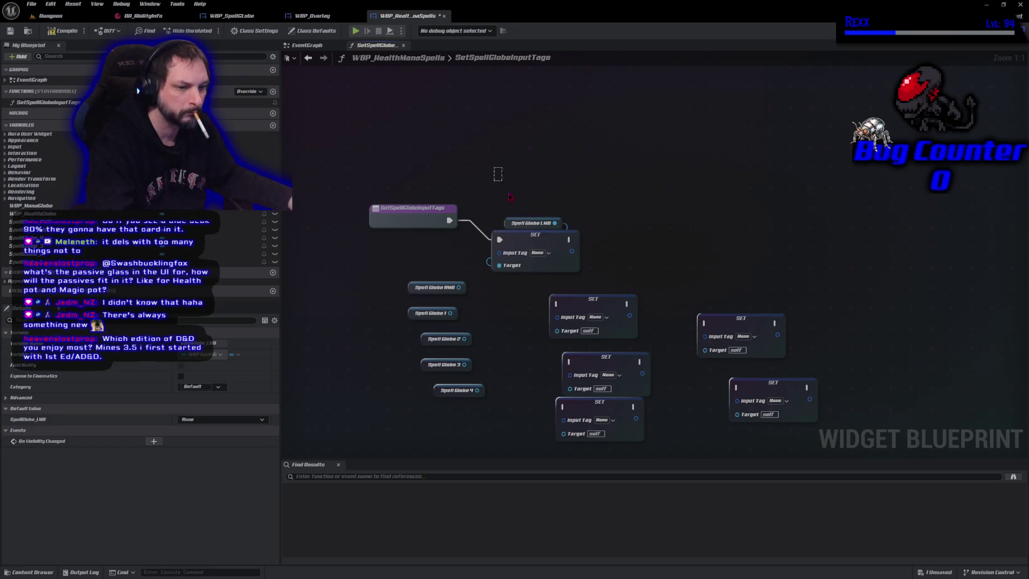
pyautogui.moveTo(495, 170)
pyautogui.mouseDown()
pyautogui.moveTo(578, 268)
pyautogui.moveTo(515, 225)
pyautogui.mouseUp()
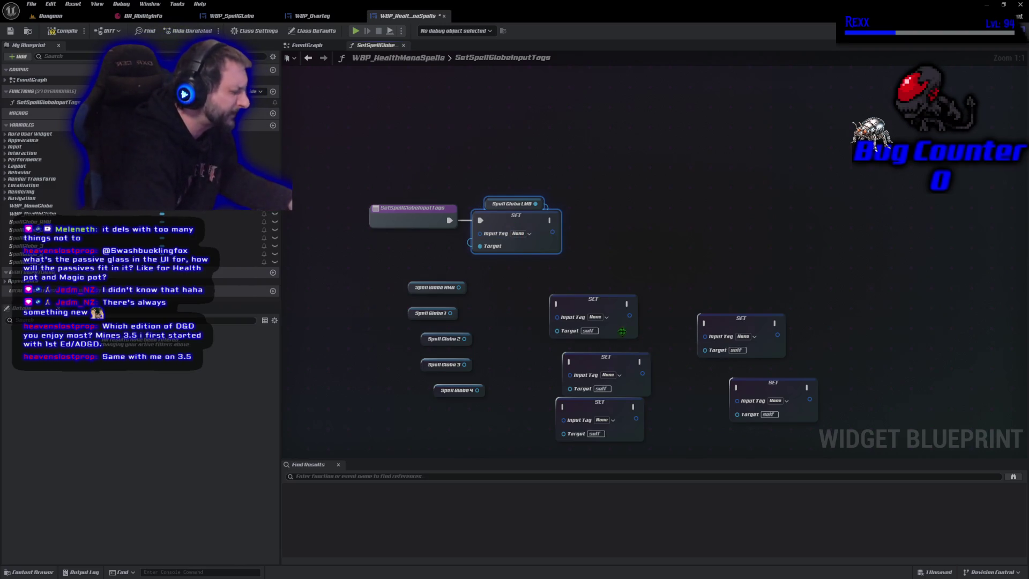
# Arrange all six SET nodes side by side in a single top row.
pyautogui.moveTo(574, 301); pyautogui.dragTo(591, 217)
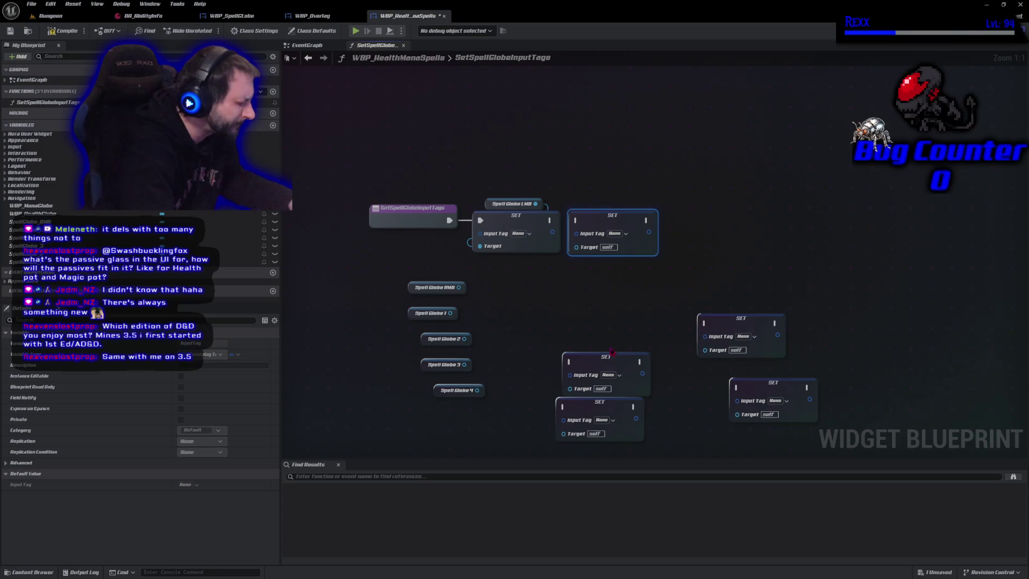
pyautogui.moveTo(611, 352)
pyautogui.mouseDown()
pyautogui.moveTo(611, 331)
pyautogui.moveTo(699, 221)
pyautogui.moveTo(714, 218)
pyautogui.mouseUp()
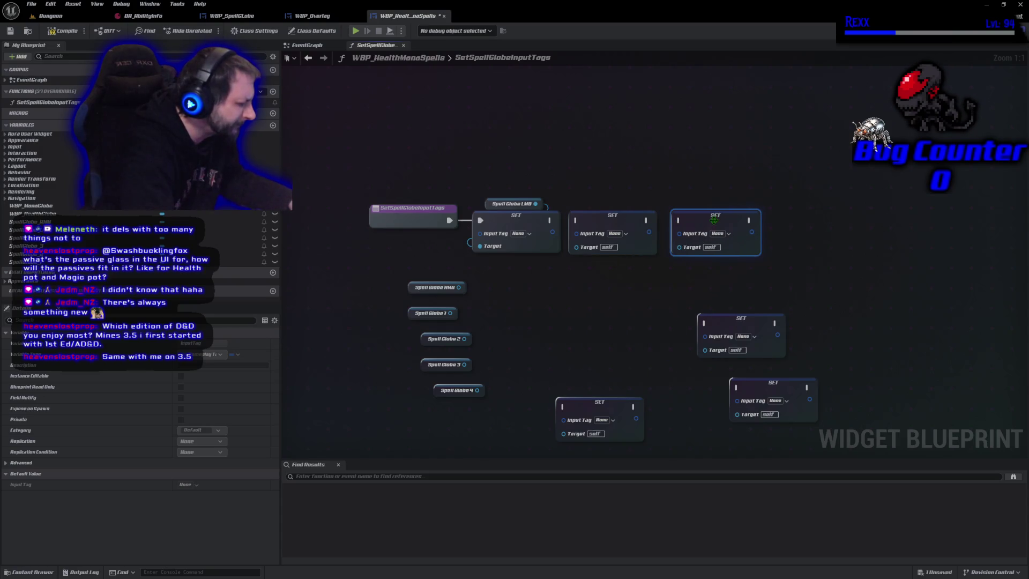
pyautogui.moveTo(589, 407); pyautogui.dragTo(799, 225)
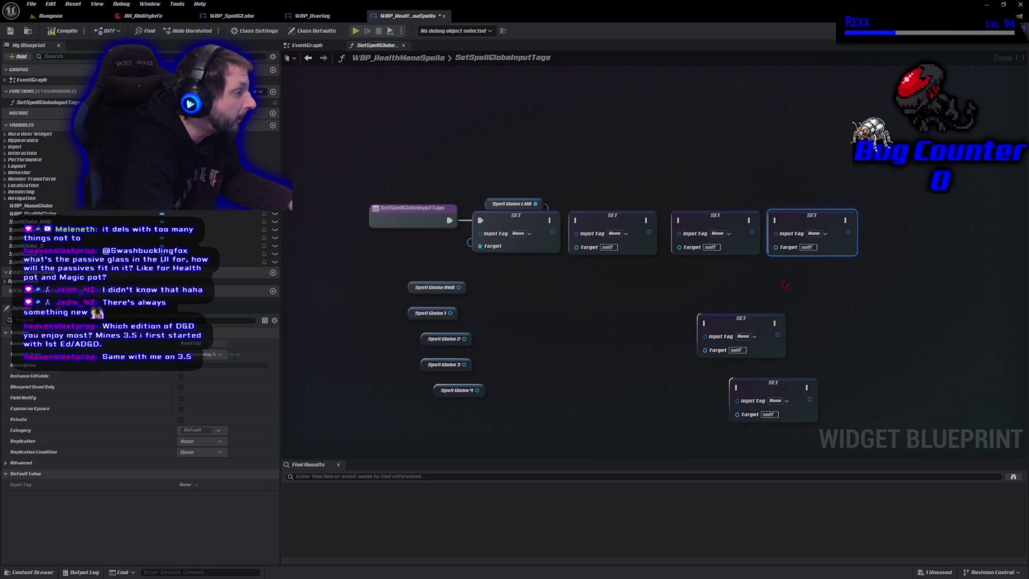
pyautogui.moveTo(724, 330); pyautogui.dragTo(891, 226)
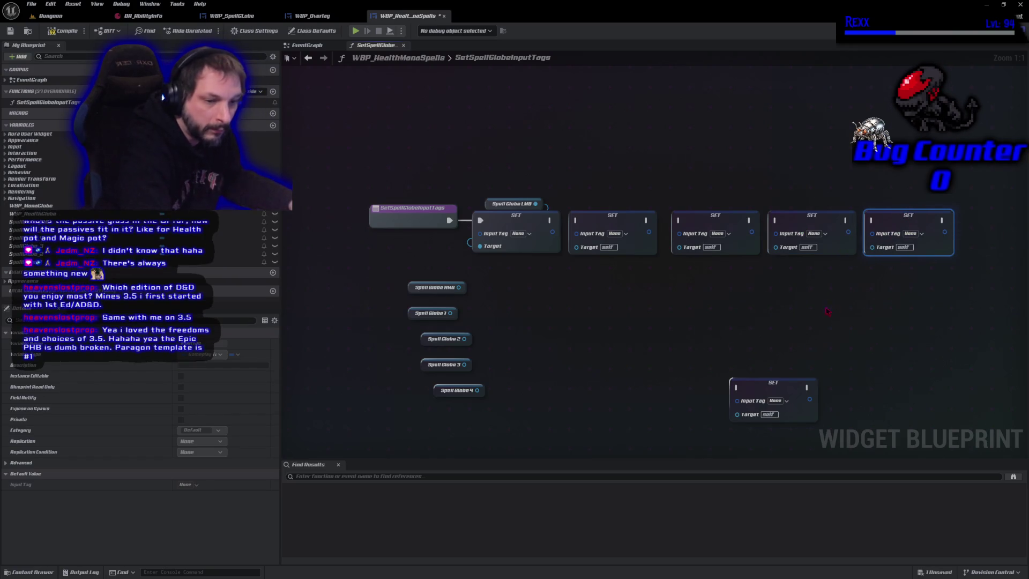
pyautogui.moveTo(822, 308); pyautogui.dragTo(730, 305)
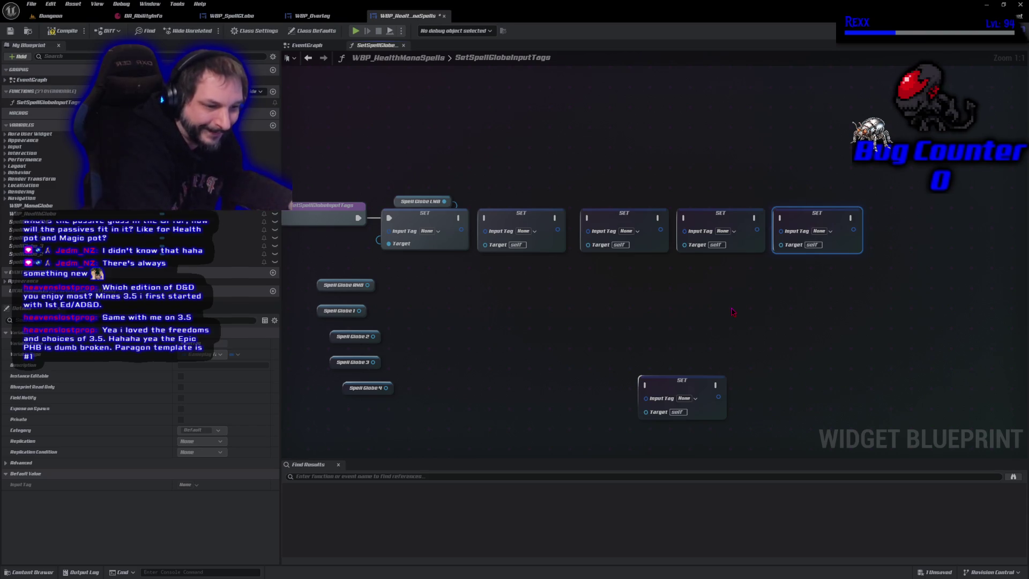
pyautogui.moveTo(678, 385); pyautogui.dragTo(909, 218)
# Chain the execution pins from the first SET node through to the sixth.
pyautogui.moveTo(460, 217); pyautogui.dragTo(485, 218)
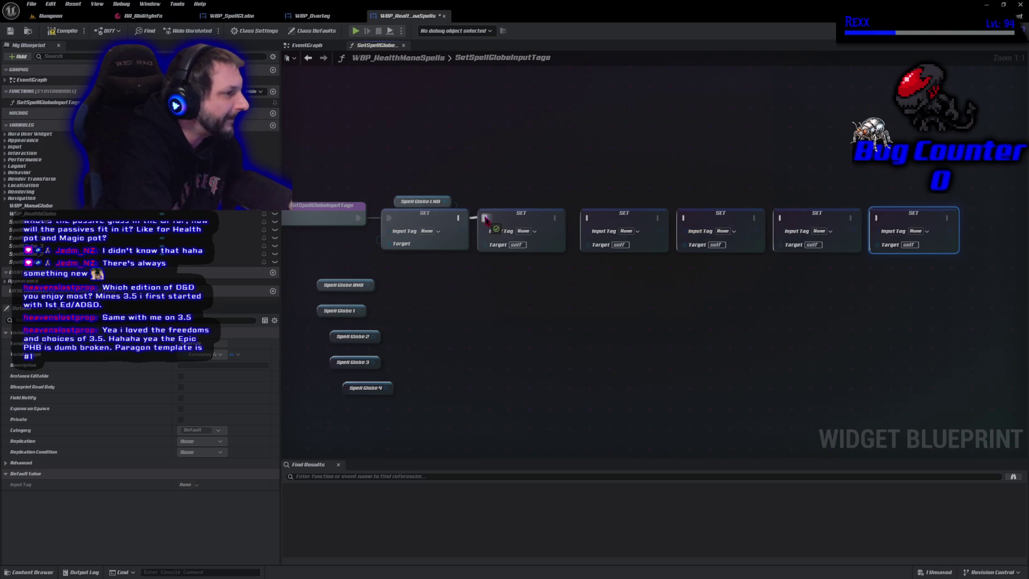
pyautogui.moveTo(555, 218); pyautogui.dragTo(588, 217)
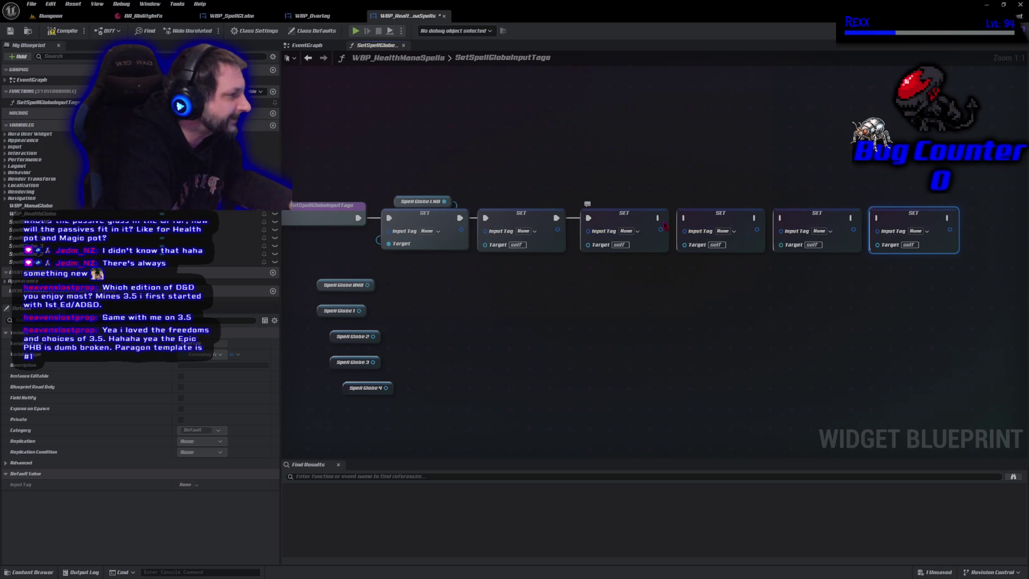
pyautogui.moveTo(658, 217); pyautogui.dragTo(683, 217)
pyautogui.moveTo(754, 217); pyautogui.dragTo(781, 219)
pyautogui.moveTo(852, 217); pyautogui.dragTo(877, 218)
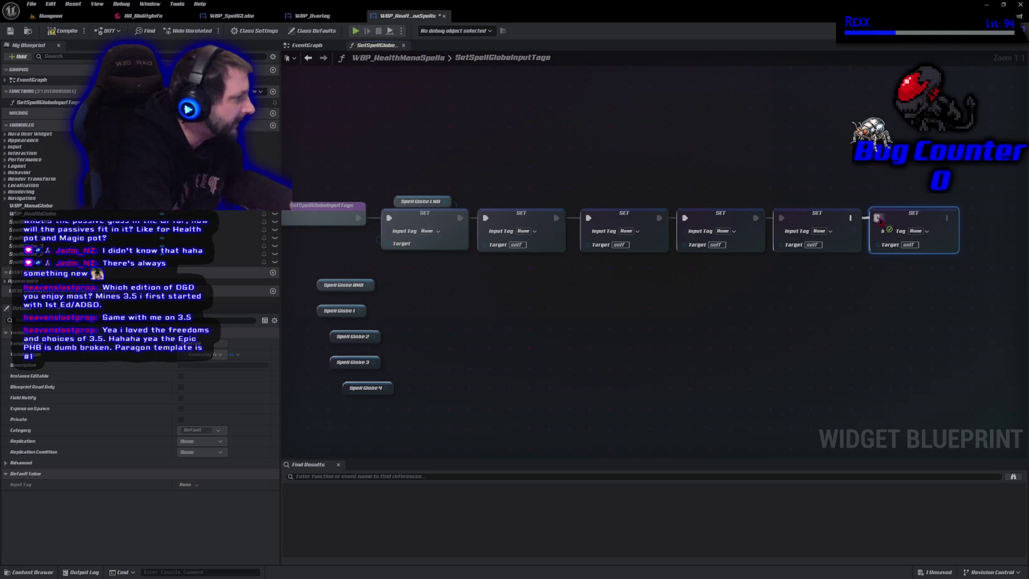
pyautogui.click(316, 287)
# Move the Spell Globe RMB, 1, 2, 3 and 4 getters above SET nodes two to six.
pyautogui.click(320, 289)
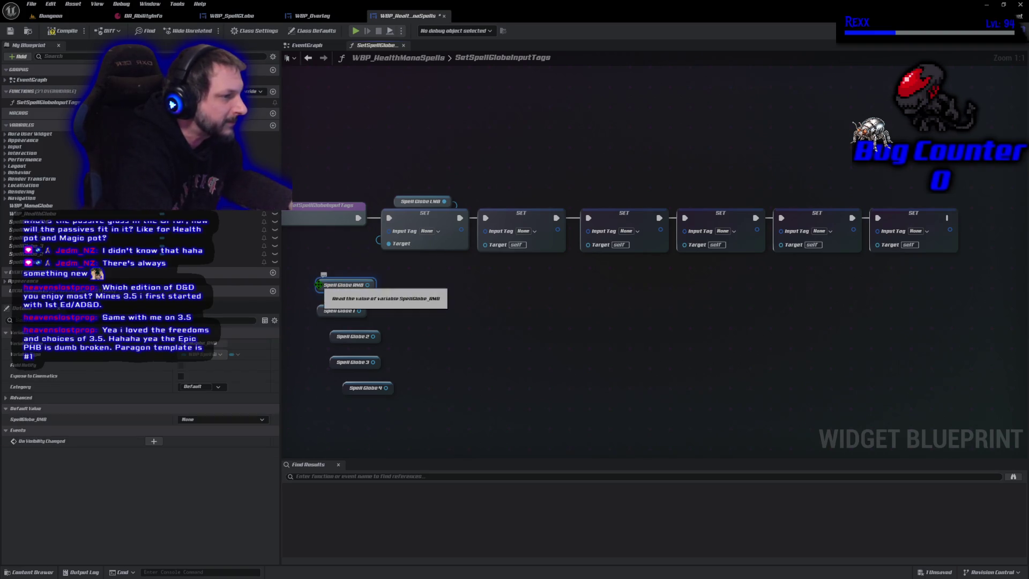
pyautogui.moveTo(320, 288)
pyautogui.mouseDown()
pyautogui.moveTo(338, 205)
pyautogui.moveTo(490, 187)
pyautogui.moveTo(492, 207)
pyautogui.moveTo(528, 222)
pyautogui.moveTo(490, 249)
pyautogui.mouseUp()
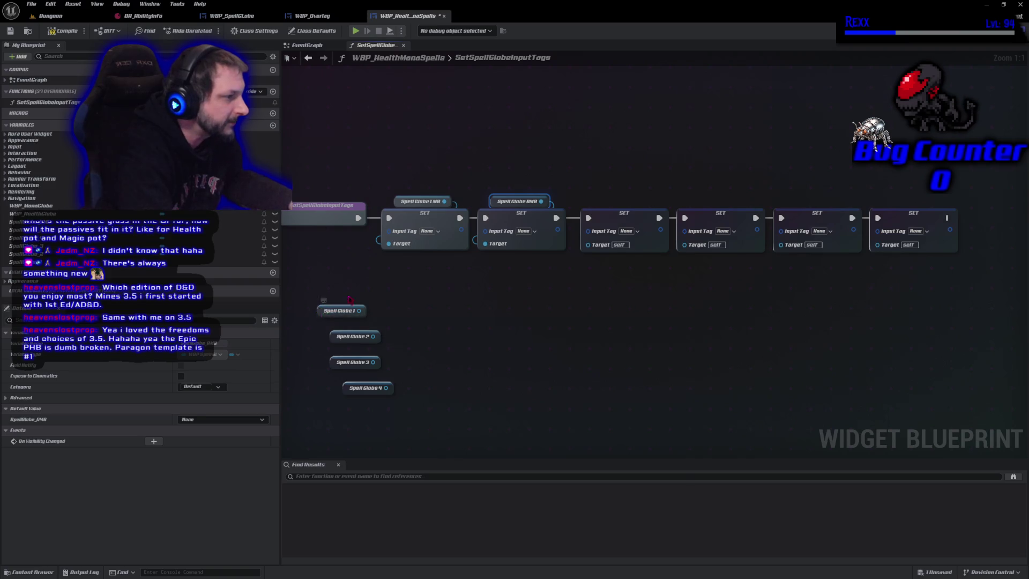
pyautogui.moveTo(324, 317)
pyautogui.mouseDown()
pyautogui.moveTo(571, 208)
pyautogui.moveTo(602, 210)
pyautogui.mouseUp()
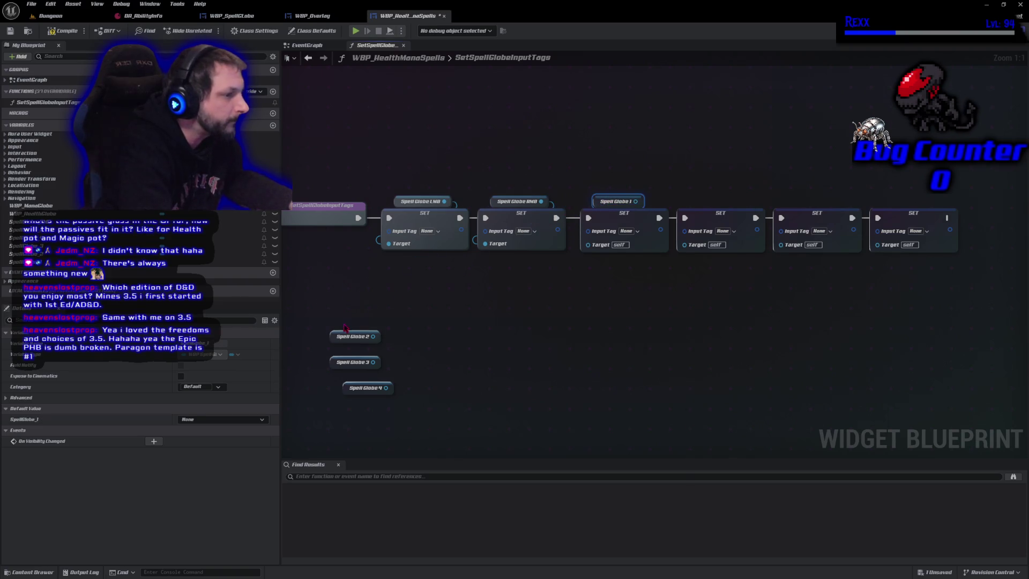
pyautogui.moveTo(330, 337); pyautogui.dragTo(698, 204)
pyautogui.moveTo(337, 363)
pyautogui.mouseDown()
pyautogui.moveTo(559, 264)
pyautogui.moveTo(796, 207)
pyautogui.mouseUp()
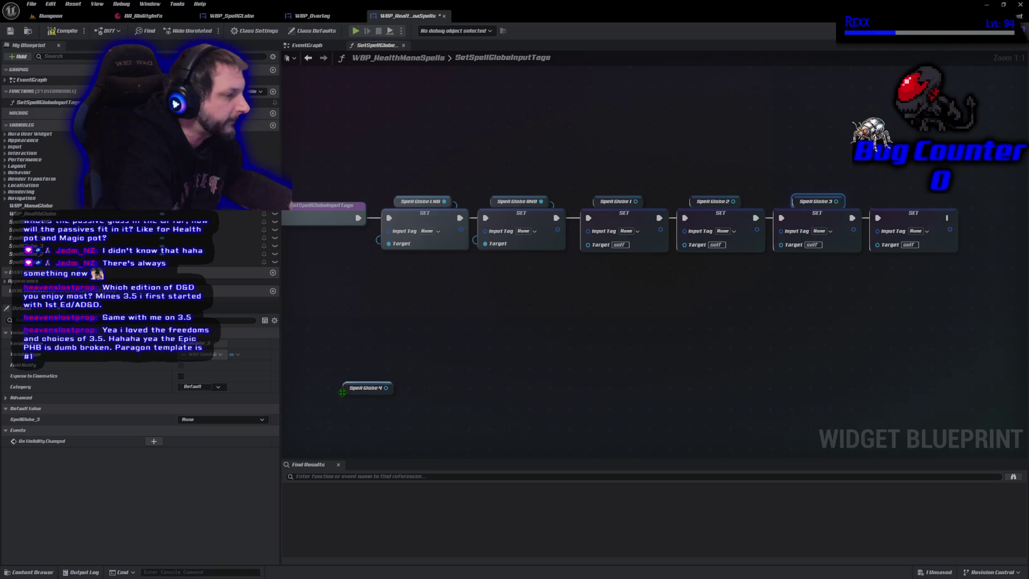
pyautogui.moveTo(343, 391)
pyautogui.mouseDown()
pyautogui.moveTo(446, 375)
pyautogui.moveTo(891, 210)
pyautogui.mouseUp()
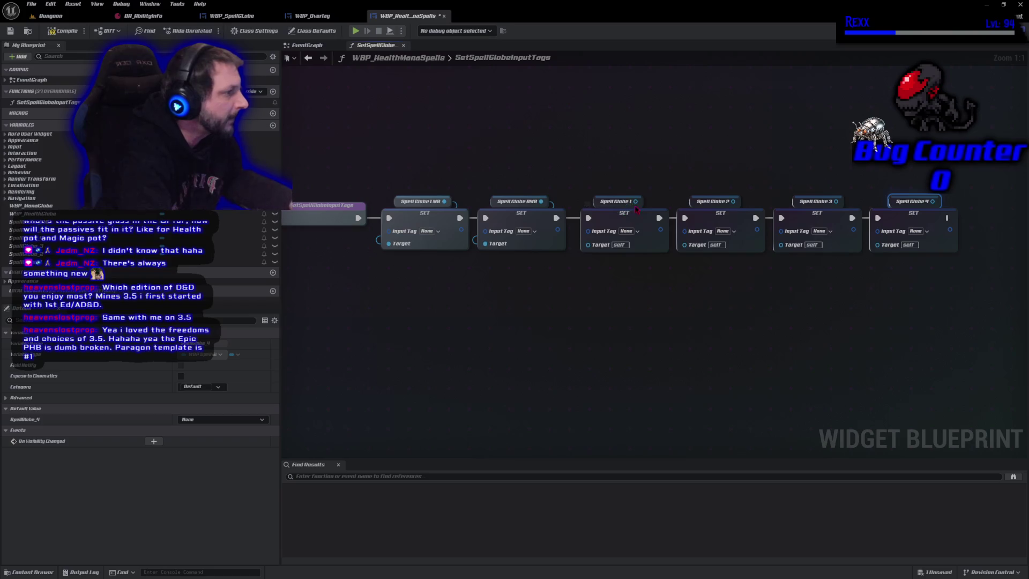
# Wire Spell Globe 1–4 getters into the Target pins of SET nodes three through six.
pyautogui.moveTo(634, 201)
pyautogui.mouseDown()
pyautogui.moveTo(621, 230)
pyautogui.moveTo(588, 244)
pyautogui.mouseUp()
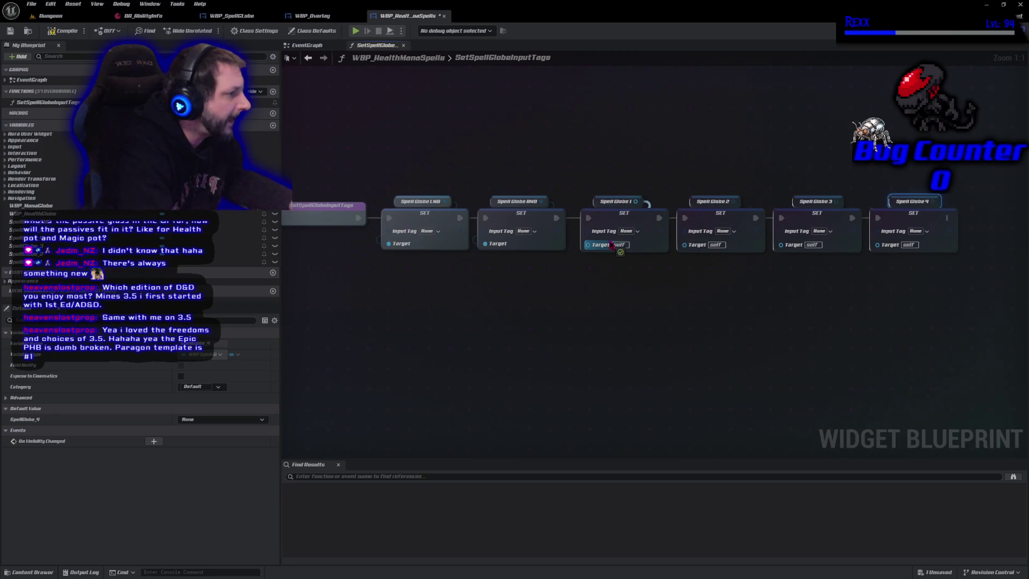
pyautogui.moveTo(733, 201)
pyautogui.mouseDown()
pyautogui.moveTo(750, 237)
pyautogui.moveTo(684, 244)
pyautogui.mouseUp()
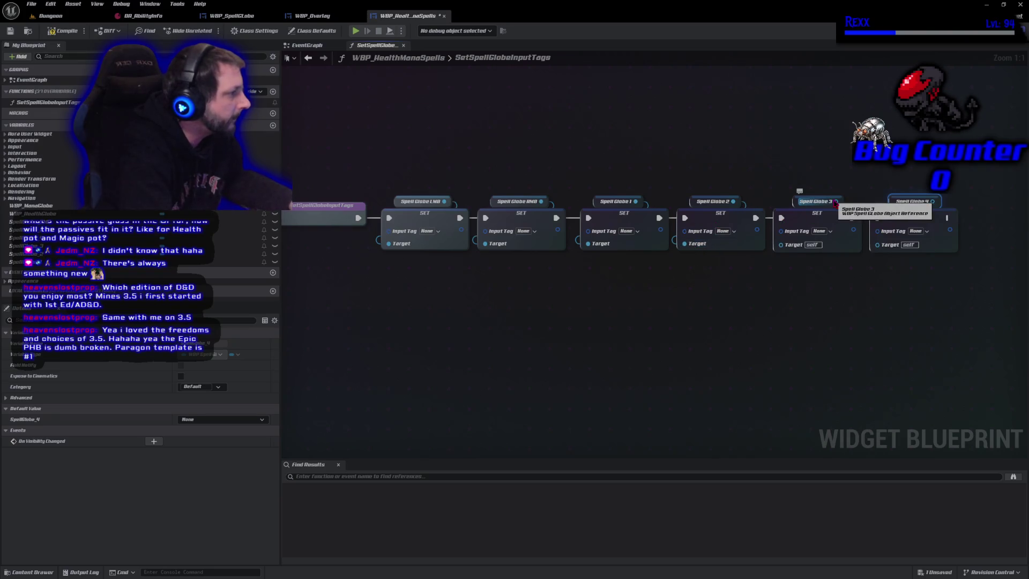
pyautogui.moveTo(835, 202)
pyautogui.mouseDown()
pyautogui.moveTo(788, 256)
pyautogui.moveTo(781, 244)
pyautogui.mouseUp()
pyautogui.moveTo(932, 203)
pyautogui.mouseDown()
pyautogui.moveTo(986, 210)
pyautogui.moveTo(911, 253)
pyautogui.moveTo(896, 247)
pyautogui.mouseUp()
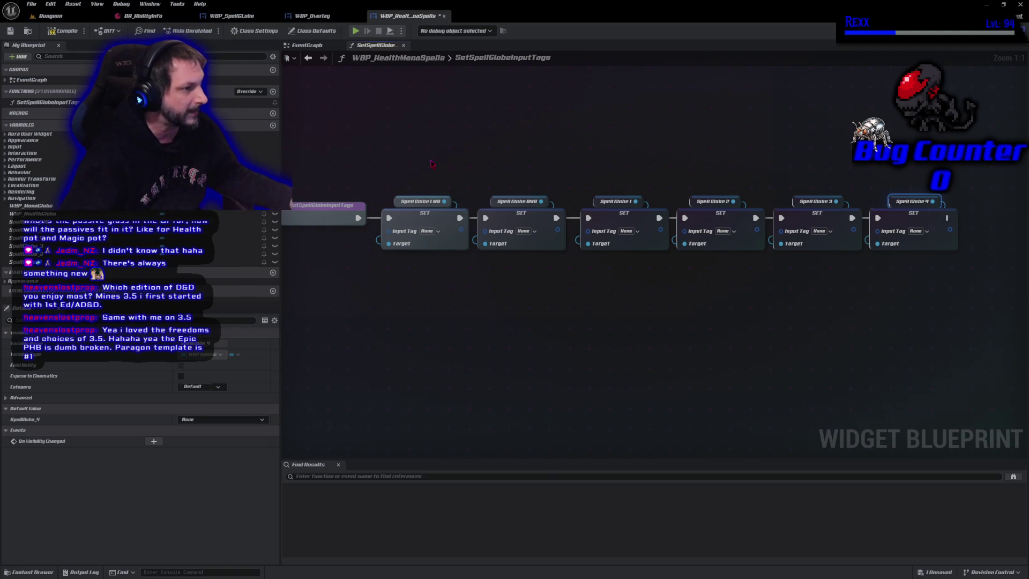
pyautogui.click(427, 230)
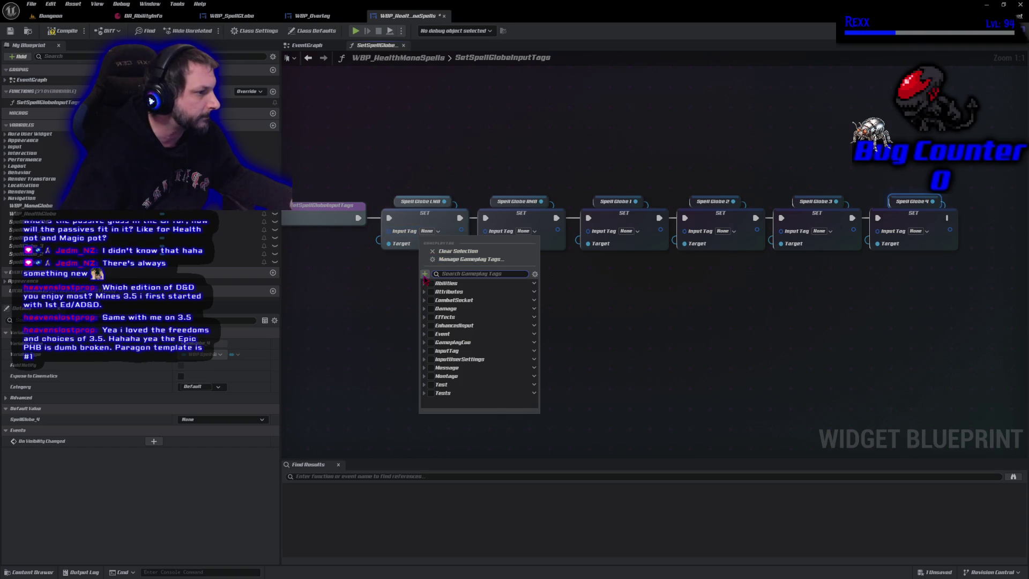
# Expand the Abilities tags in the first Input Tag picker, then dismiss it unchosen.
pyautogui.click(424, 284)
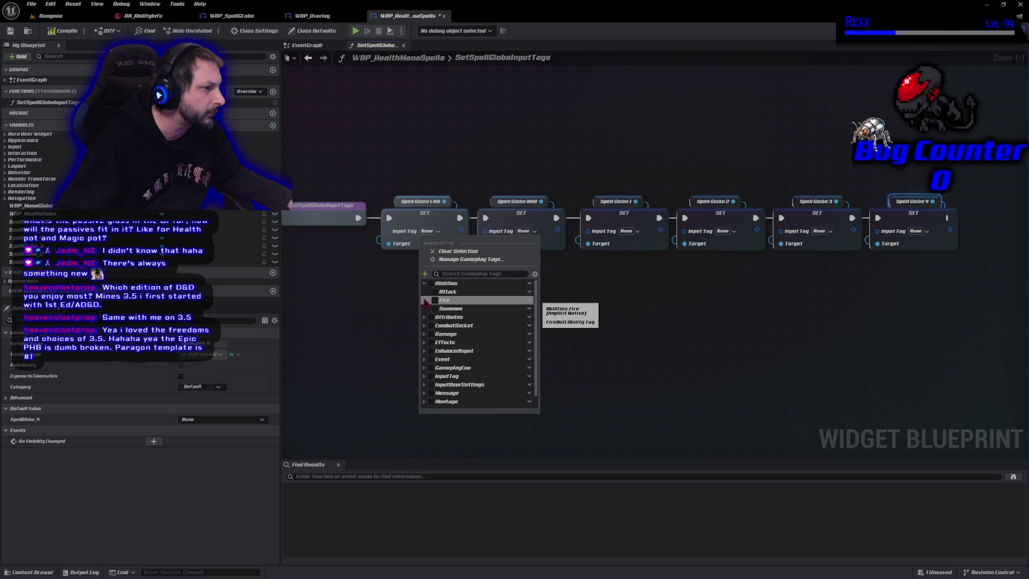
pyautogui.click(376, 288)
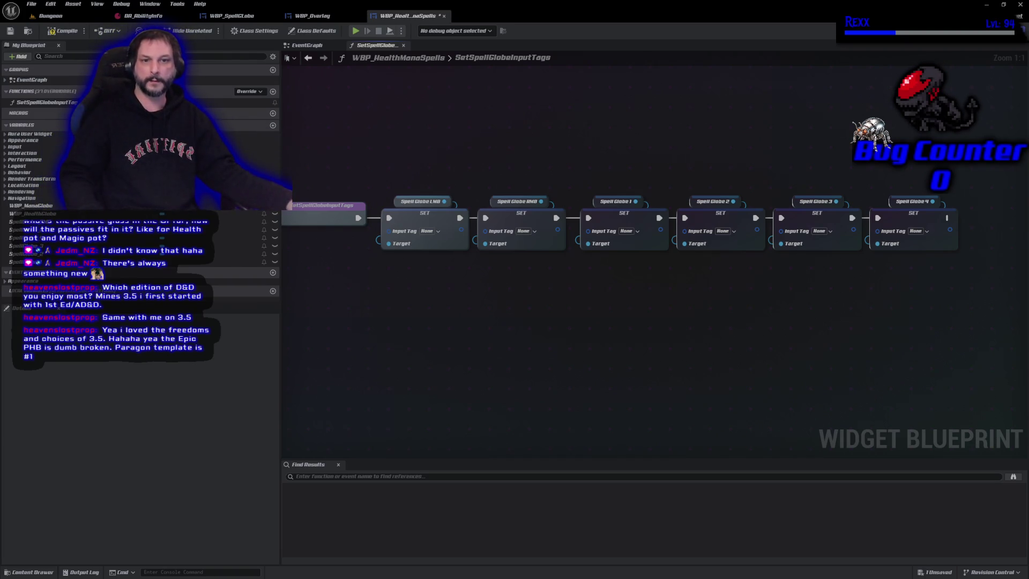
# View the Lithia map in Photos, zooming and repositioning the window, then close it.
pyautogui.hotkey('alt', 'Tab')
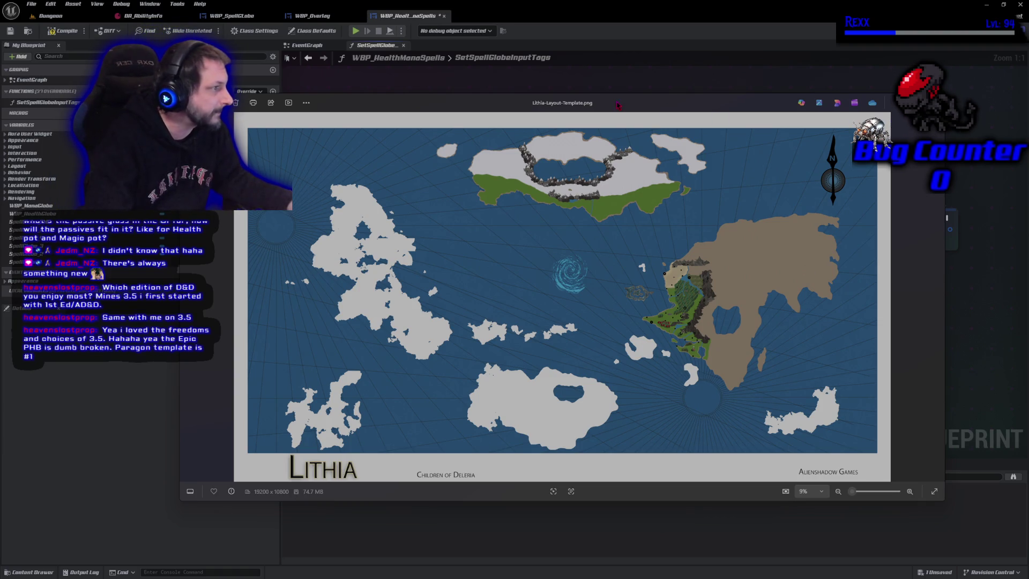
pyautogui.moveTo(618, 105); pyautogui.dragTo(677, 130)
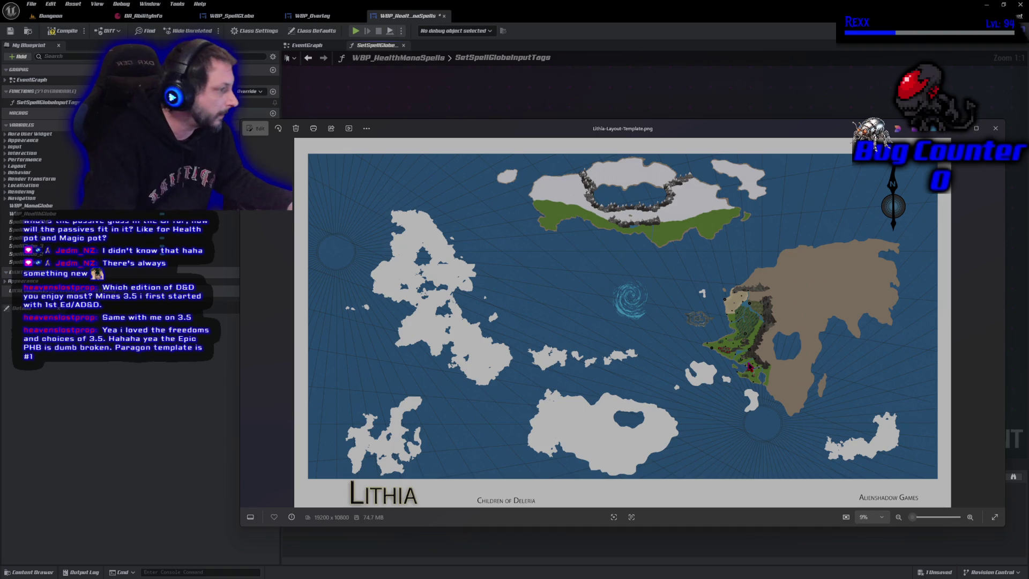
pyautogui.scroll(5, 749, 366)
pyautogui.scroll(5, 746, 369)
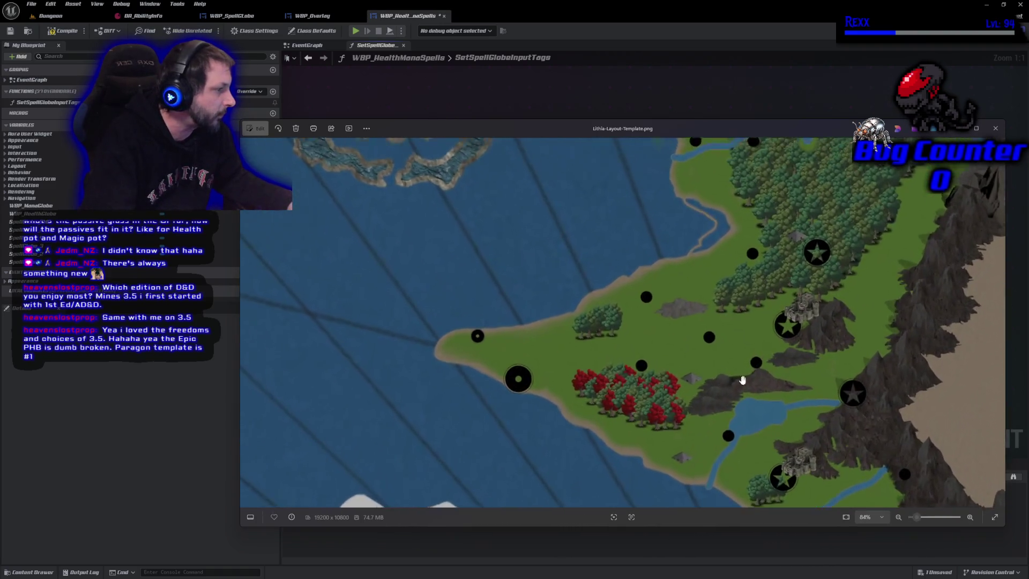
pyautogui.scroll(-9, 655, 397)
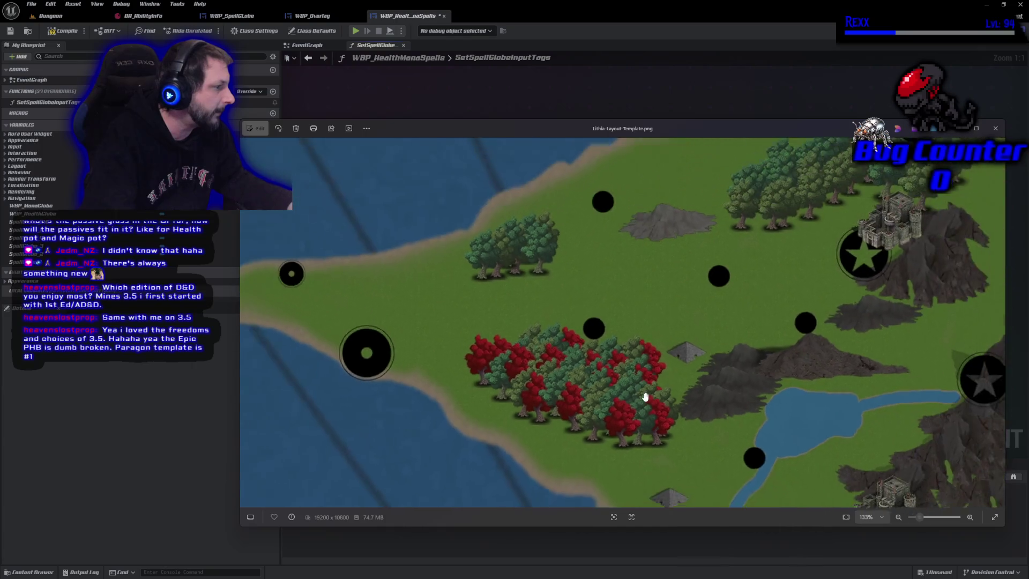
pyautogui.scroll(-3, 632, 393)
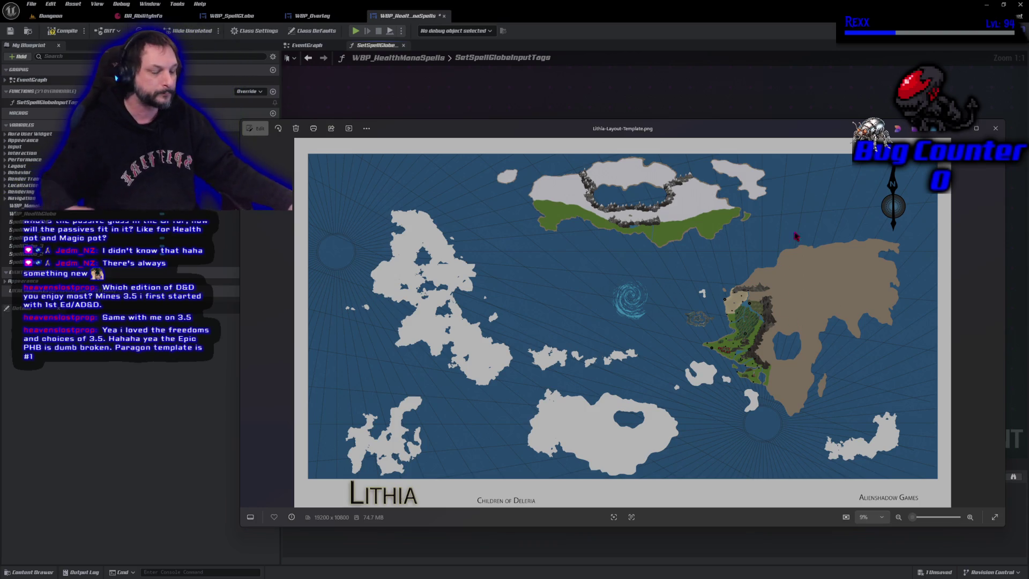
pyautogui.moveTo(743, 128); pyautogui.dragTo(758, 125)
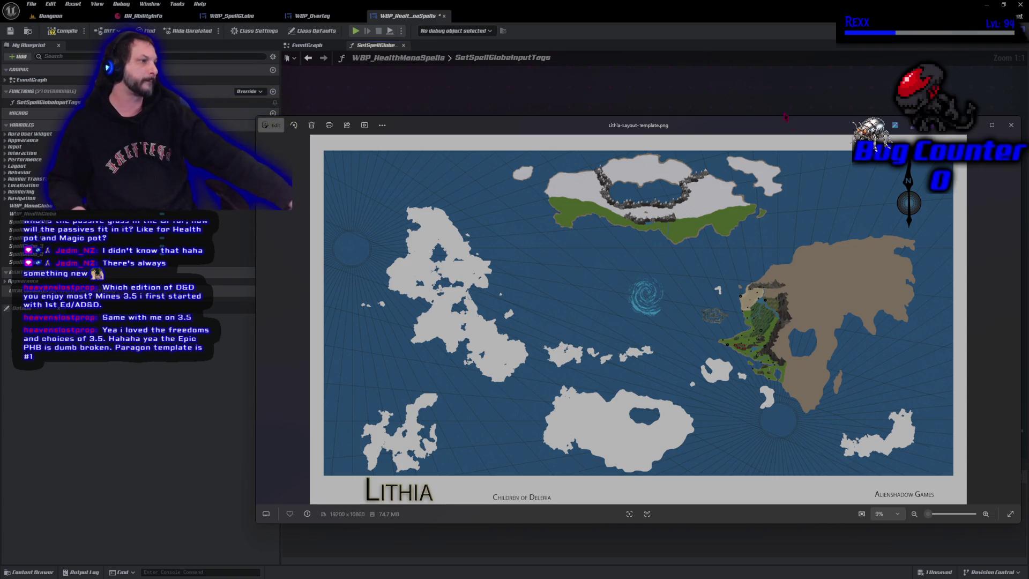
pyautogui.moveTo(773, 132); pyautogui.dragTo(741, 124)
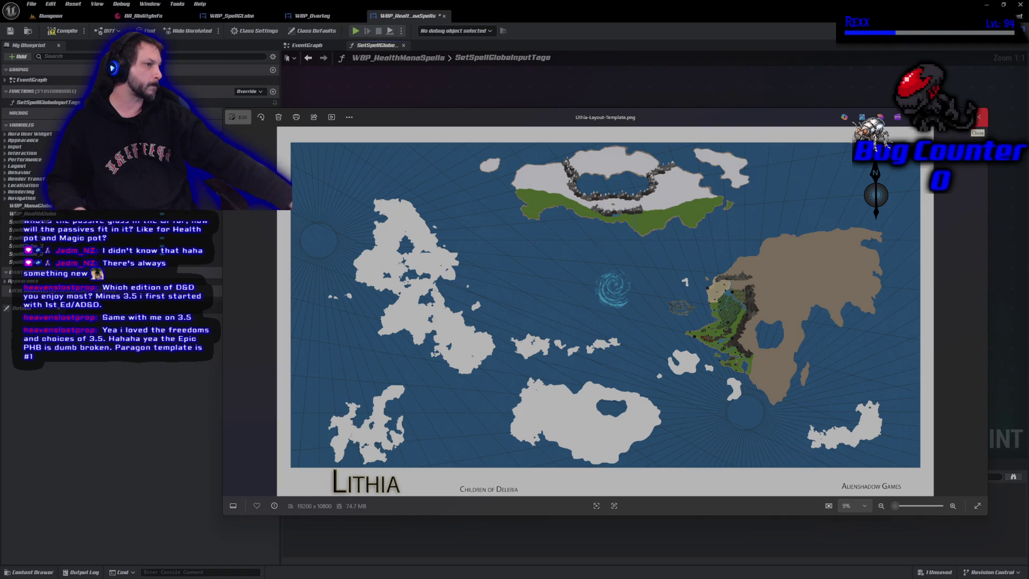
pyautogui.click(978, 118)
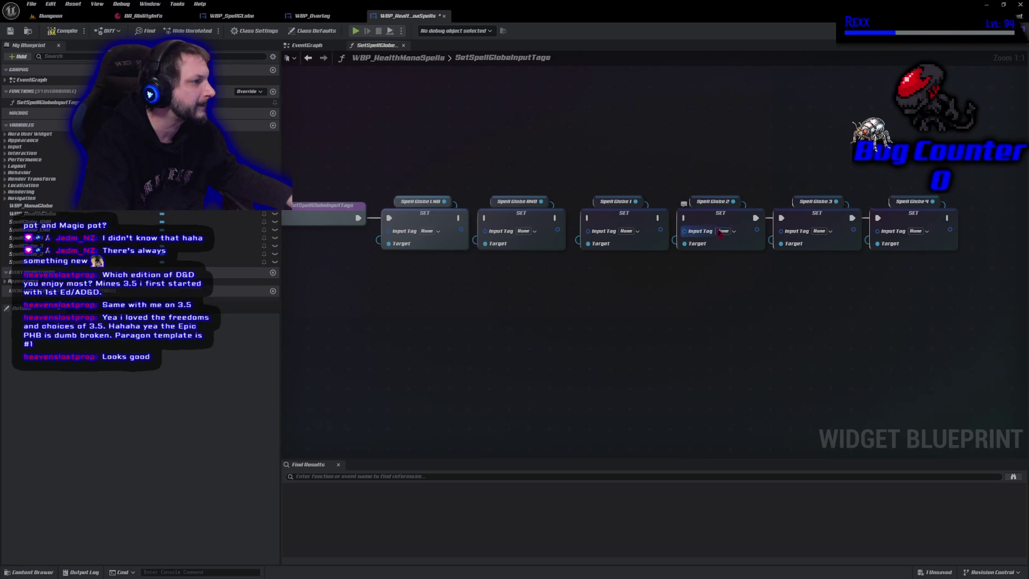
# Move the six SET nodes down below the function entry.
pyautogui.click(873, 215)
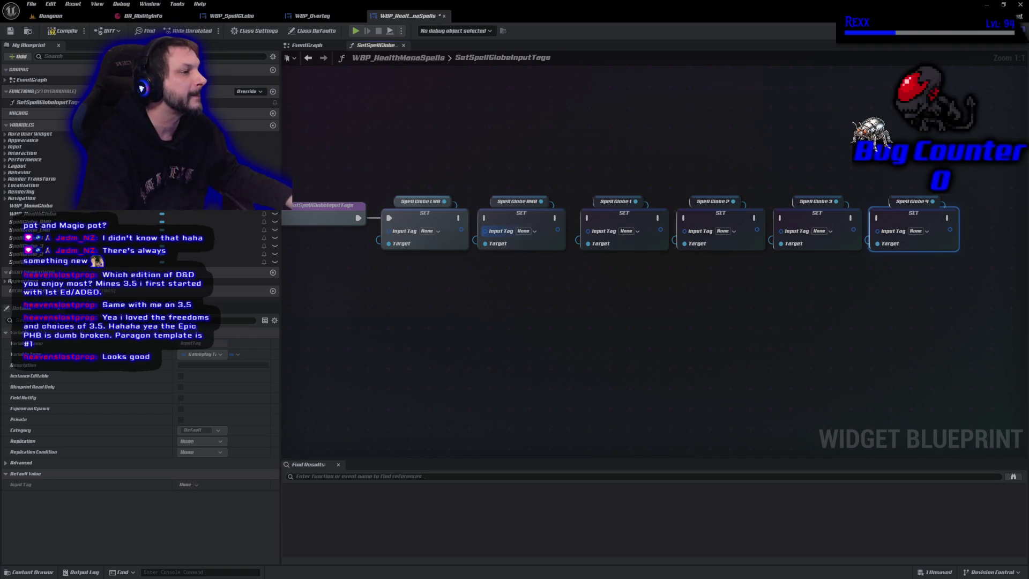
pyautogui.moveTo(395, 264)
pyautogui.mouseDown()
pyautogui.moveTo(514, 210)
pyautogui.moveTo(418, 182)
pyautogui.moveTo(360, 188)
pyautogui.mouseUp()
pyautogui.click(414, 118)
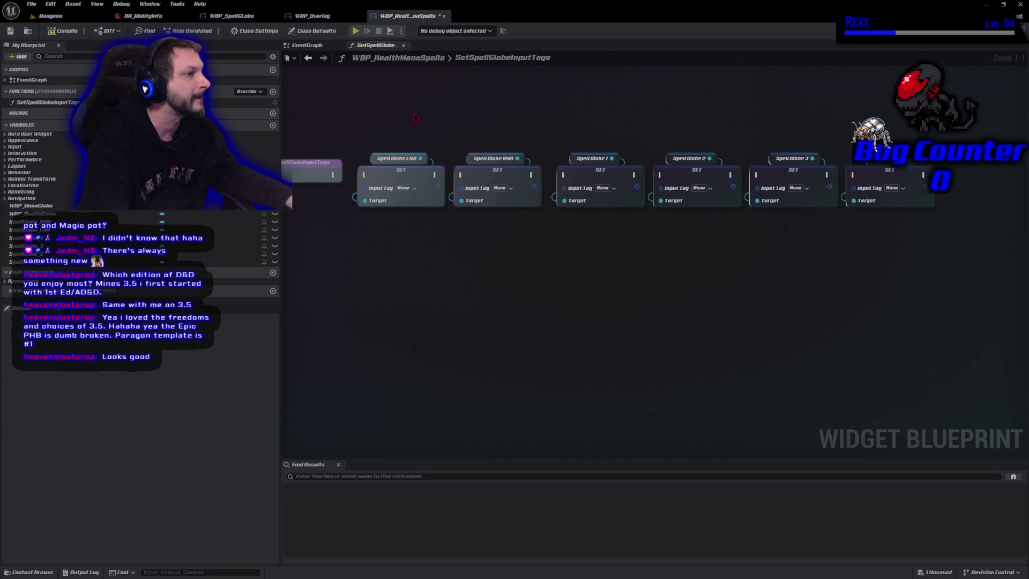
pyautogui.moveTo(399, 93); pyautogui.dragTo(935, 268)
pyautogui.moveTo(371, 183)
pyautogui.mouseDown()
pyautogui.moveTo(522, 343)
pyautogui.moveTo(384, 312)
pyautogui.mouseUp()
# Add a Sequence node after the function entry and wire Then 0 to the LMB SET node.
pyautogui.moveTo(333, 175); pyautogui.dragTo(371, 176)
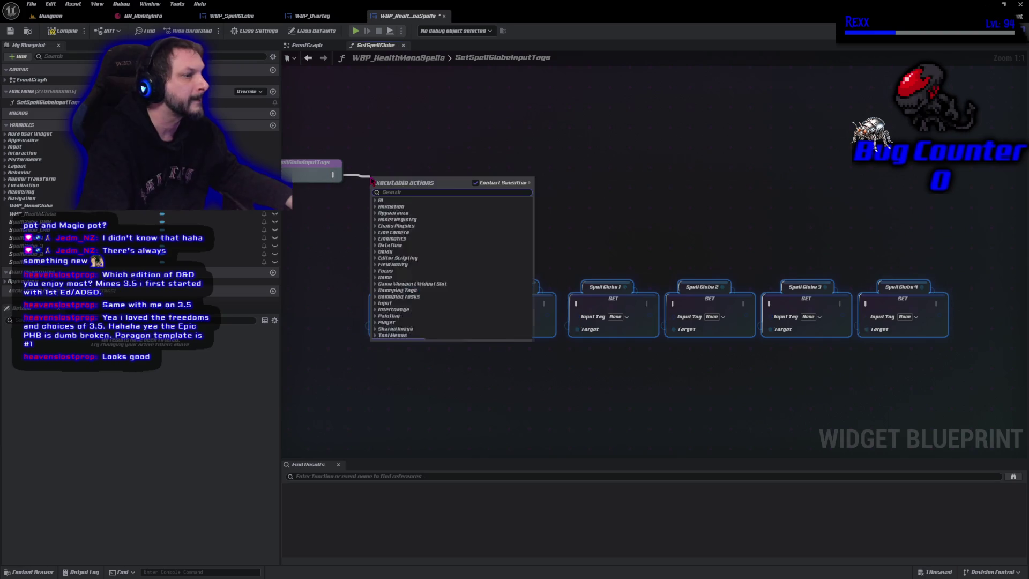
pyautogui.write('seq')
pyautogui.click(409, 210)
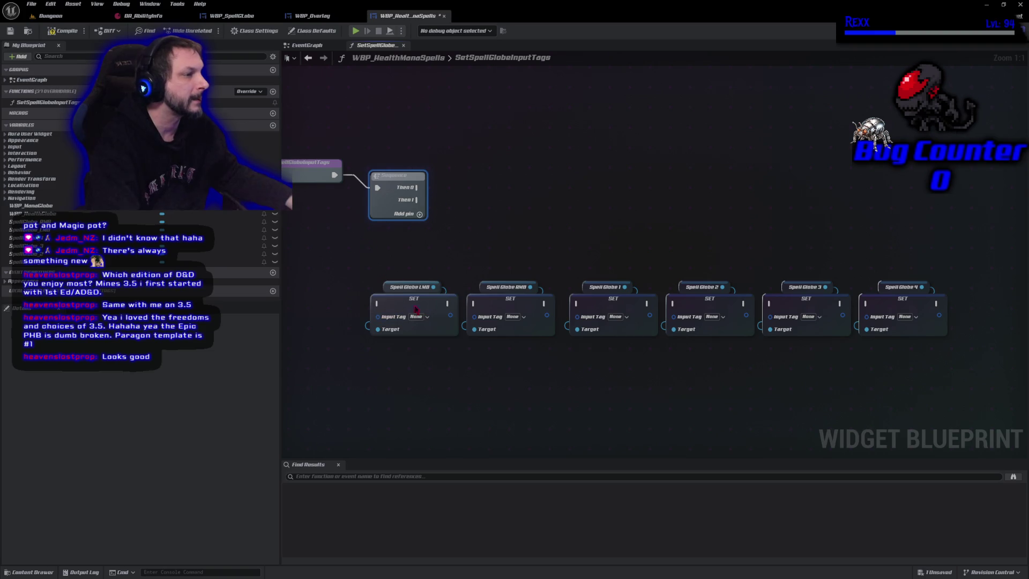
pyautogui.click(426, 317)
pyautogui.moveTo(426, 317)
pyautogui.mouseDown()
pyautogui.moveTo(476, 276)
pyautogui.moveTo(507, 177)
pyautogui.moveTo(517, 184)
pyautogui.mouseUp()
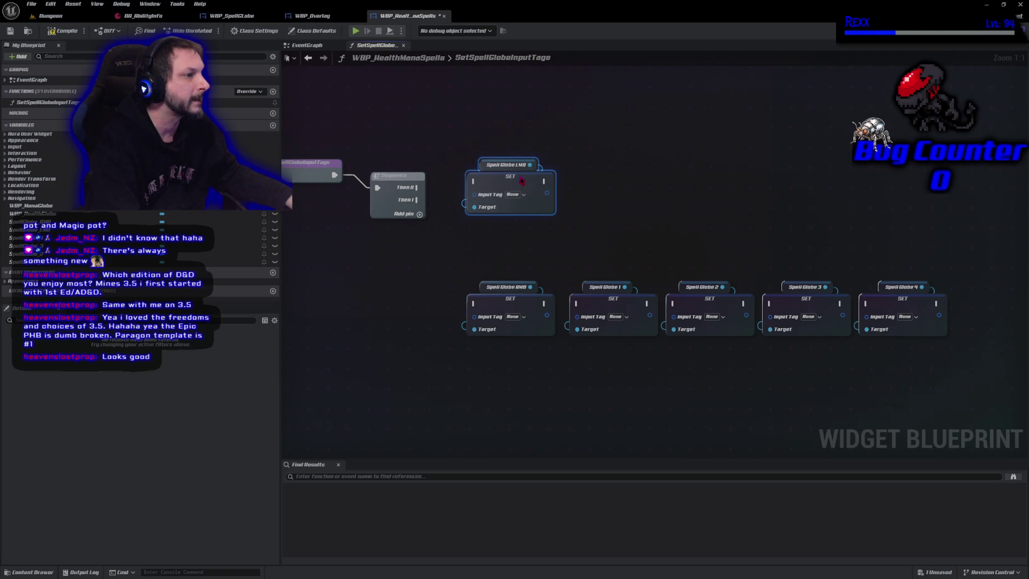
pyautogui.moveTo(418, 187)
pyautogui.mouseDown()
pyautogui.moveTo(474, 188)
pyautogui.moveTo(465, 302)
pyautogui.moveTo(500, 316)
pyautogui.mouseUp()
pyautogui.moveTo(504, 268); pyautogui.dragTo(498, 249)
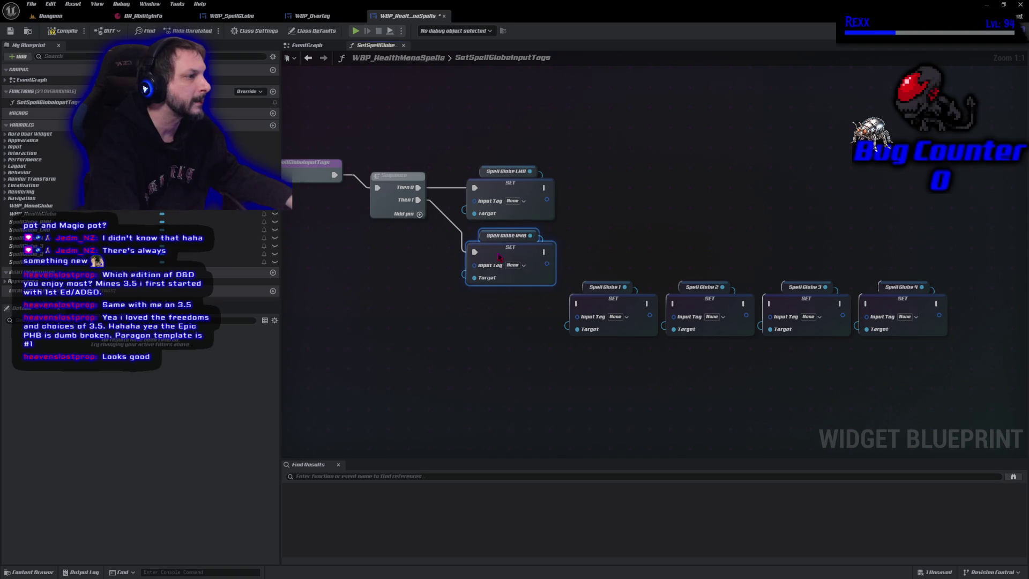
# Give the Sequence six outputs and link Then 2 to Spell Globe 1, then undo that link.
pyautogui.click(419, 214)
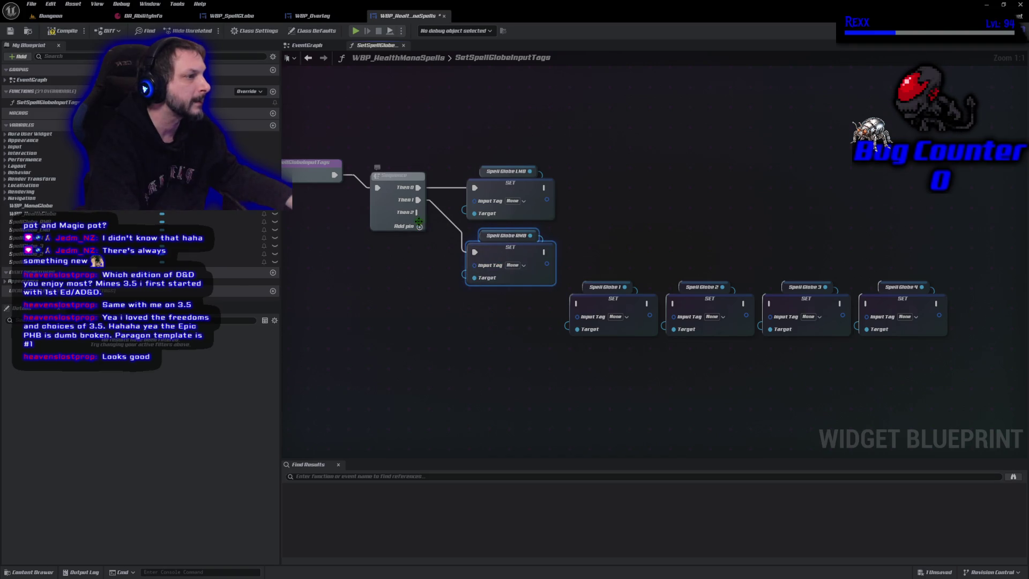
pyautogui.click(420, 226)
pyautogui.click(420, 239)
pyautogui.click(419, 252)
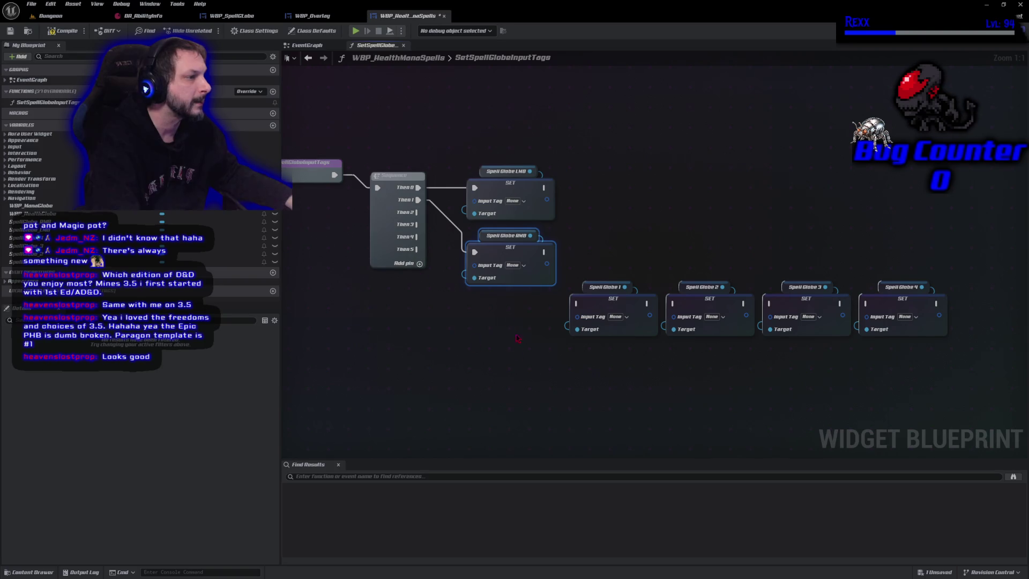
pyautogui.moveTo(417, 212)
pyautogui.mouseDown()
pyautogui.moveTo(535, 317)
pyautogui.moveTo(585, 310)
pyautogui.moveTo(512, 317)
pyautogui.mouseUp()
pyautogui.click(623, 304)
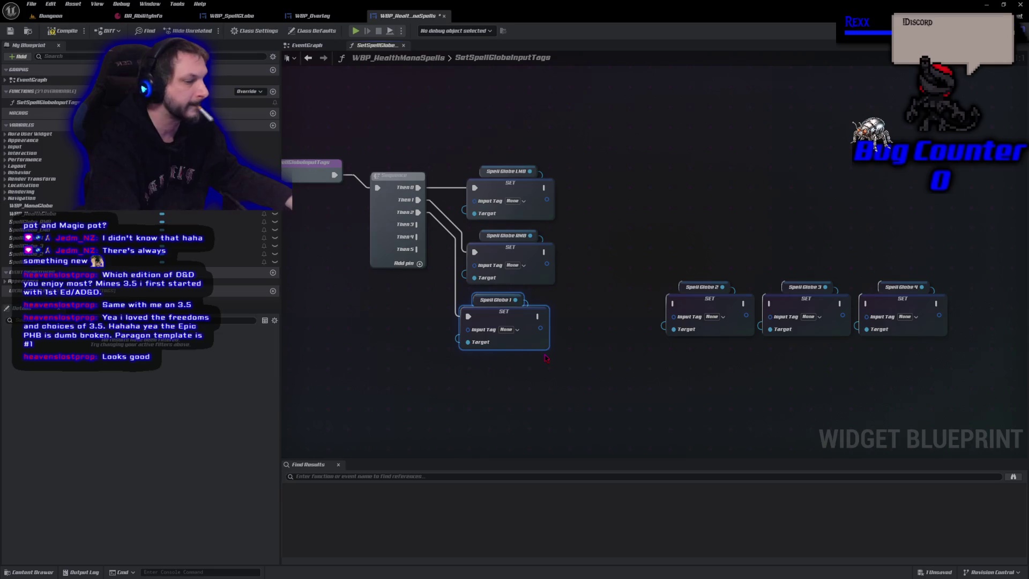
pyautogui.hotkey('ctrl', 'z')
pyautogui.hotkey('ctrl', 'z')
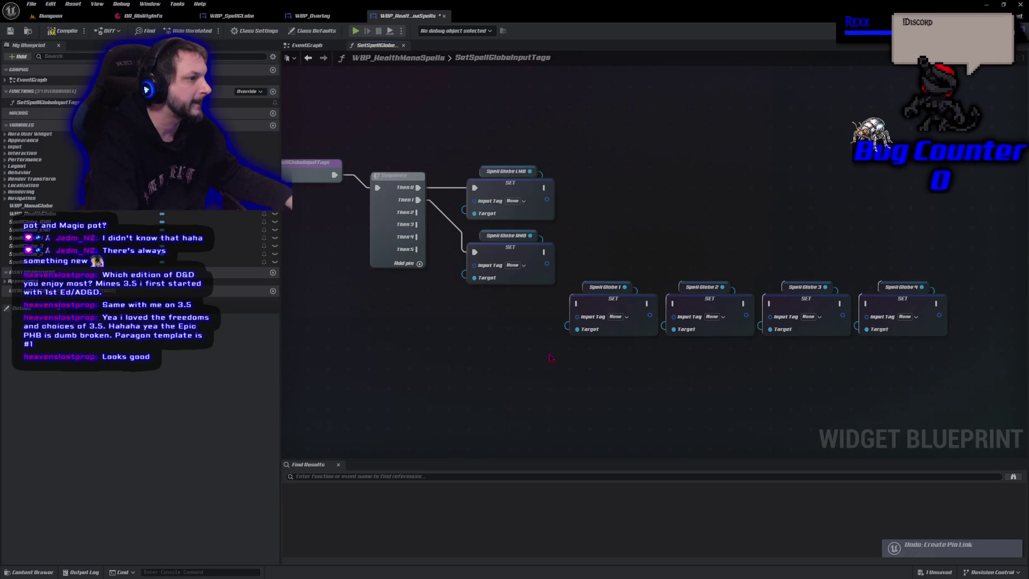
# Undo the Sequence node to restore the six chained Spell Globe SET nodes.
pyautogui.hotkey('ctrl', 'z')
pyautogui.hotkey('ctrl', 'z')
pyautogui.hotkey('ctrl', 'z')
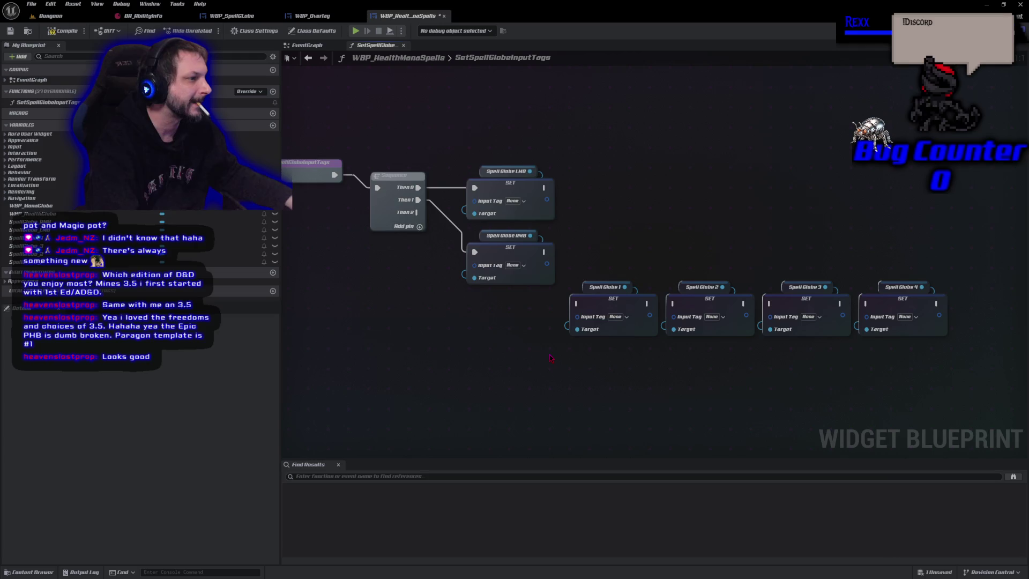
pyautogui.hotkey('ctrl', 'z')
pyautogui.hotkey('ctrl', 'z')
pyautogui.hotkey('ctrl', 'z')
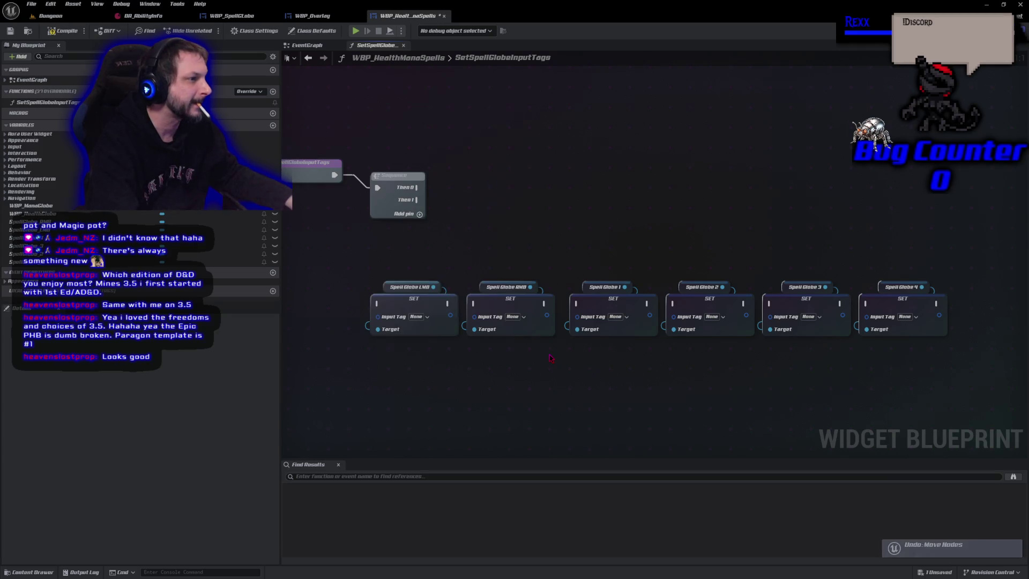
pyautogui.hotkey('ctrl', 'z')
pyautogui.hotkey('ctrl', 'z')
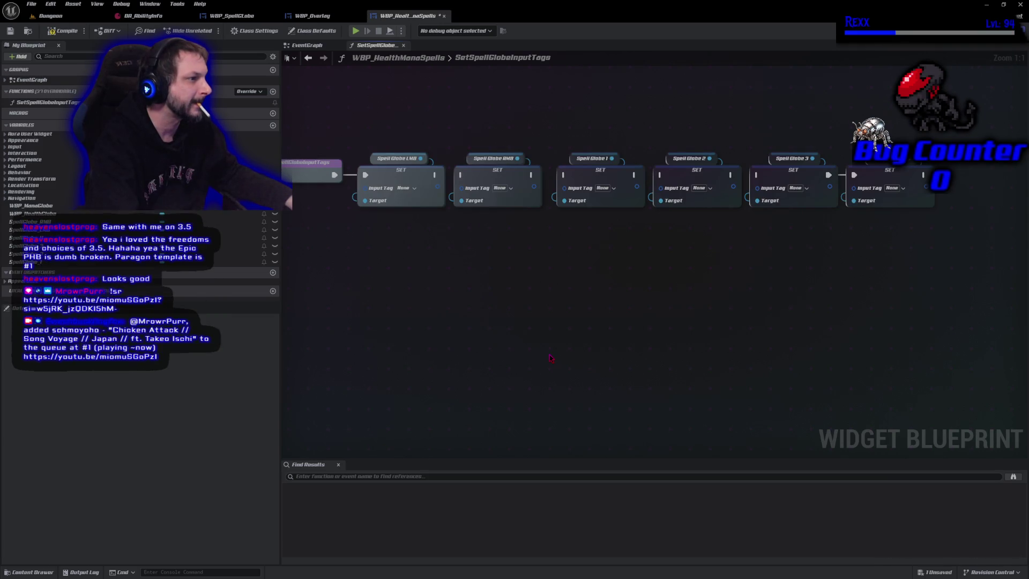
pyautogui.hotkey('ctrl', 'z')
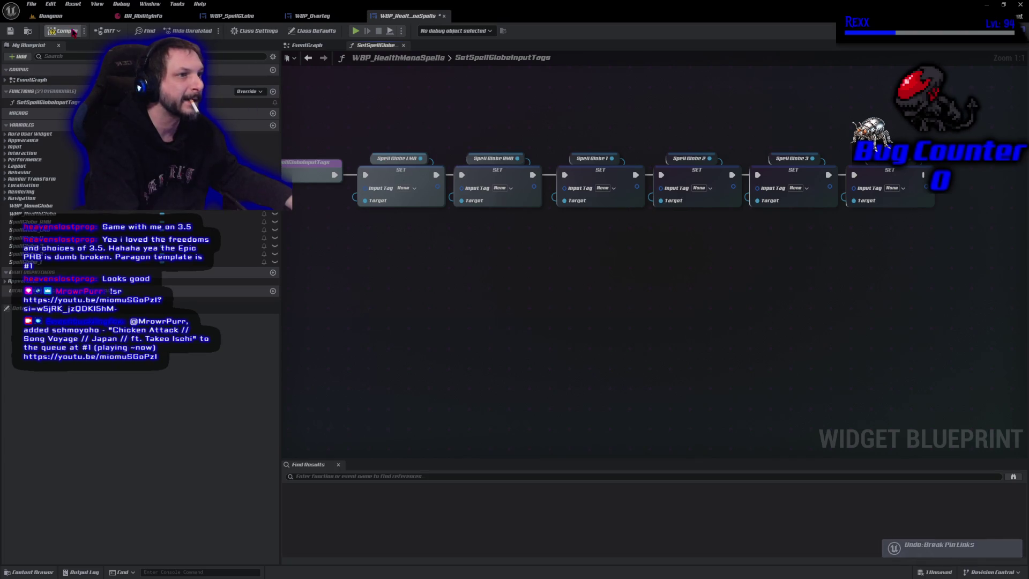
# Compile and save the blueprint, then expand the StreamElements song-request player.
pyautogui.click(70, 30)
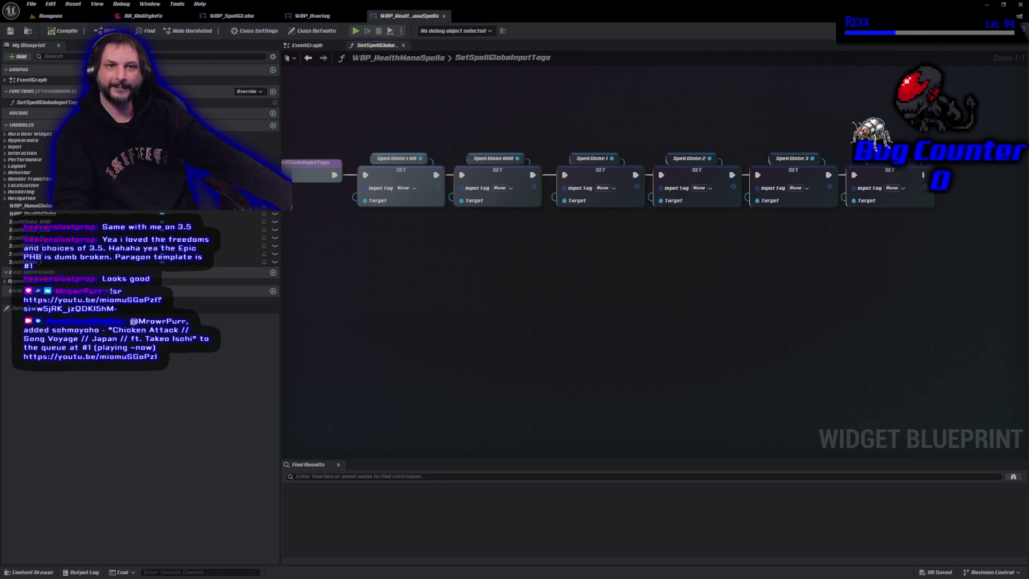
pyautogui.hotkey('alt', 'Tab')
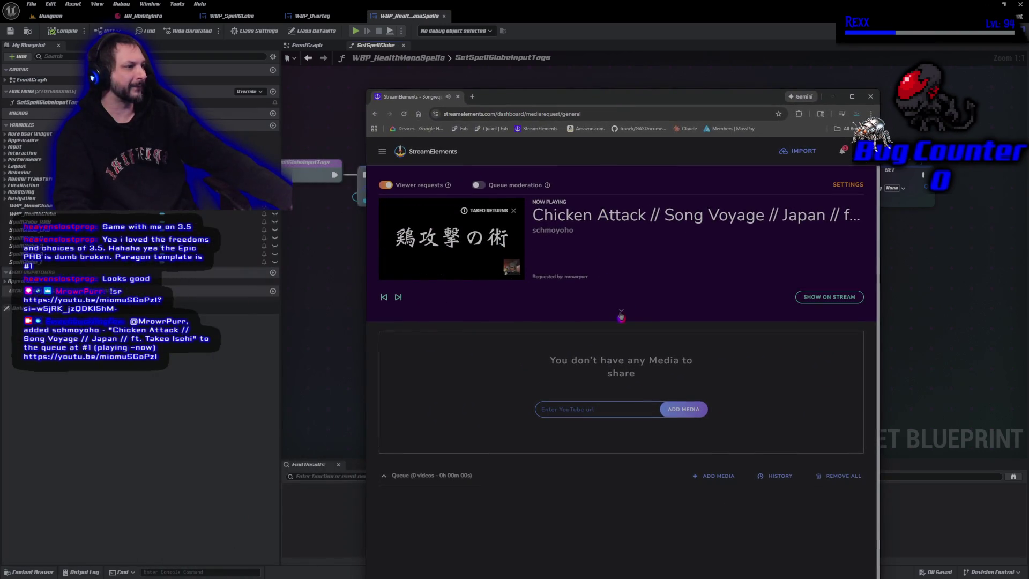
pyautogui.click(622, 310)
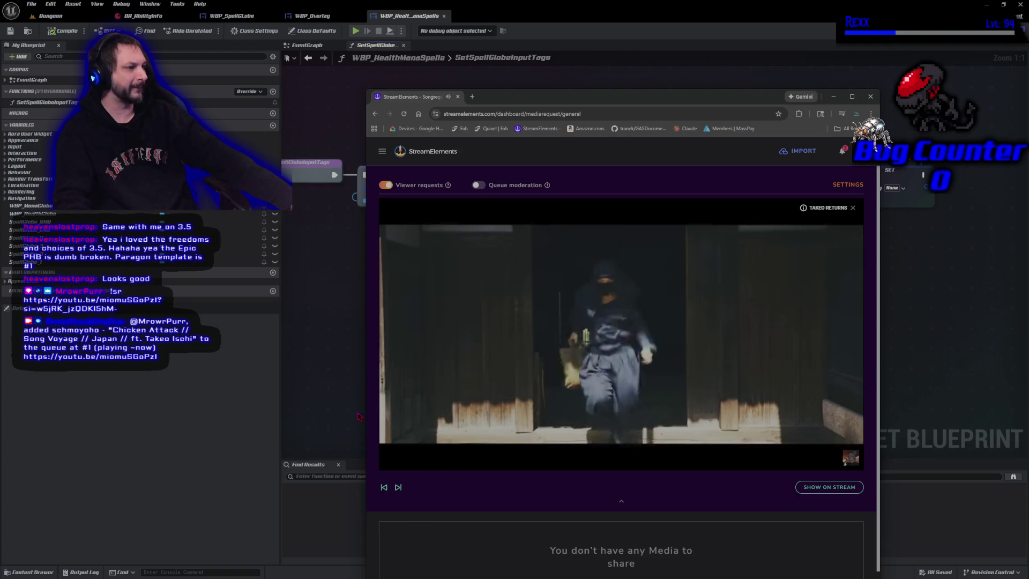
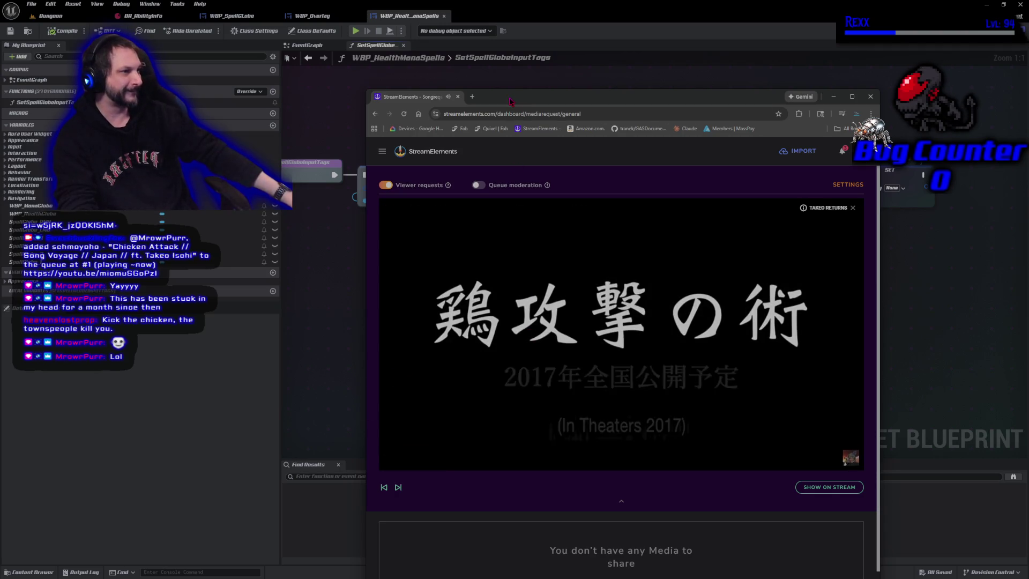
# Drag the StreamElements song-request window aside to uncover the Blueprint graph.
pyautogui.moveTo(504, 100); pyautogui.dragTo(0, 102)
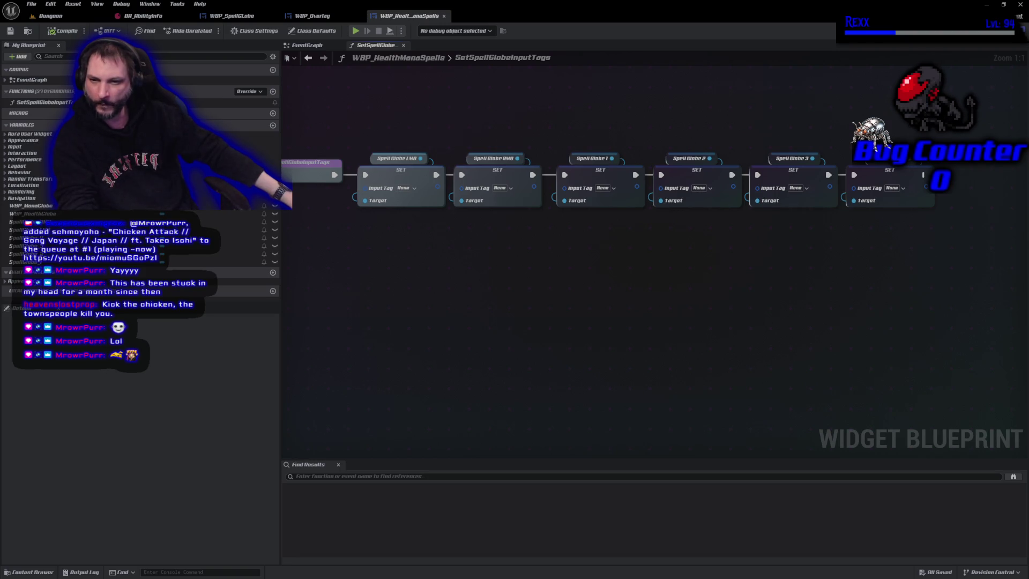
pyautogui.hotkey('alt', 'Tab')
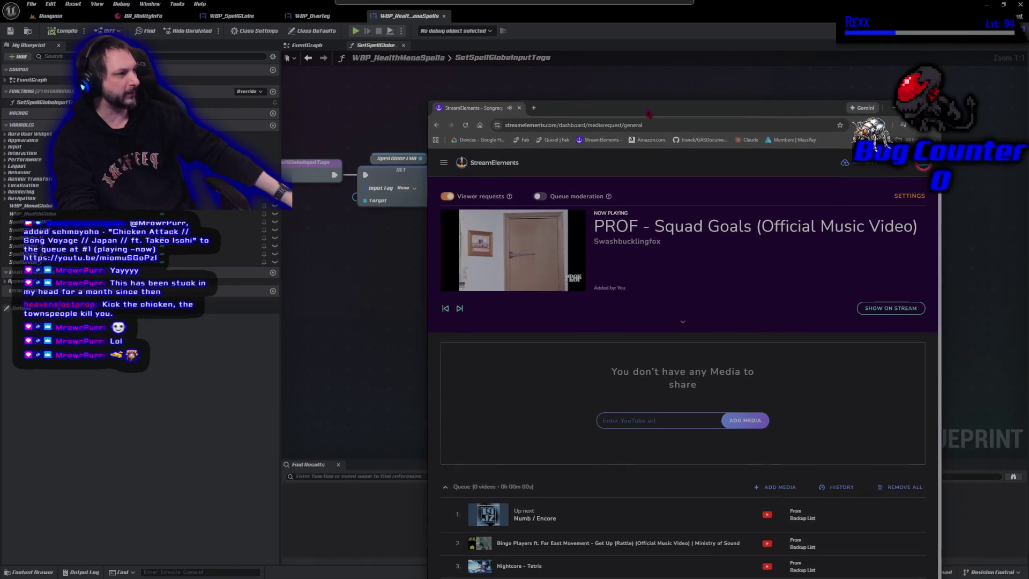
pyautogui.click(683, 323)
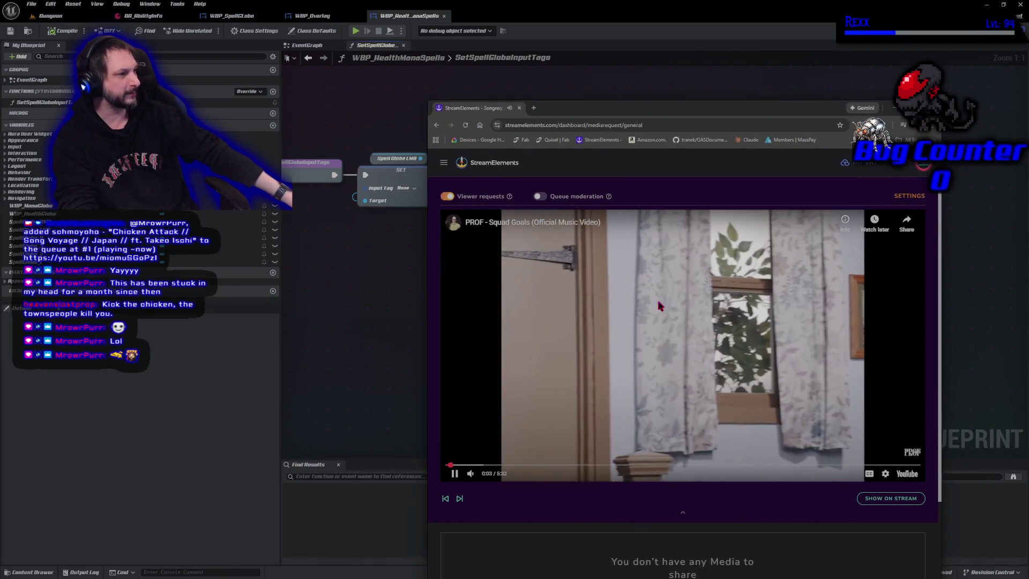
pyautogui.moveTo(638, 114)
pyautogui.mouseDown()
pyautogui.moveTo(663, 251)
pyautogui.moveTo(613, 182)
pyautogui.moveTo(633, 165)
pyautogui.mouseUp()
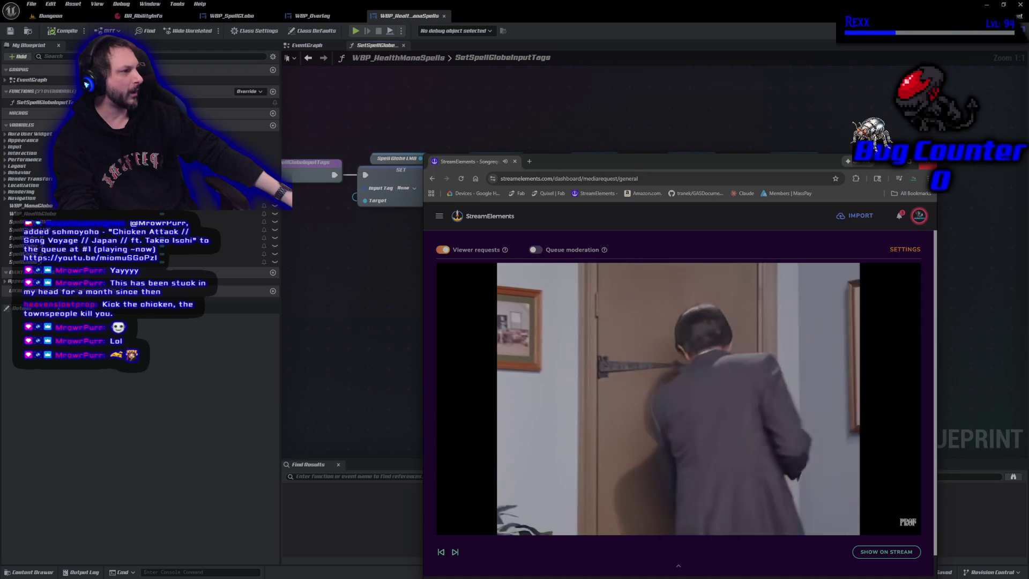
pyautogui.moveTo(748, 167); pyautogui.dragTo(723, 155)
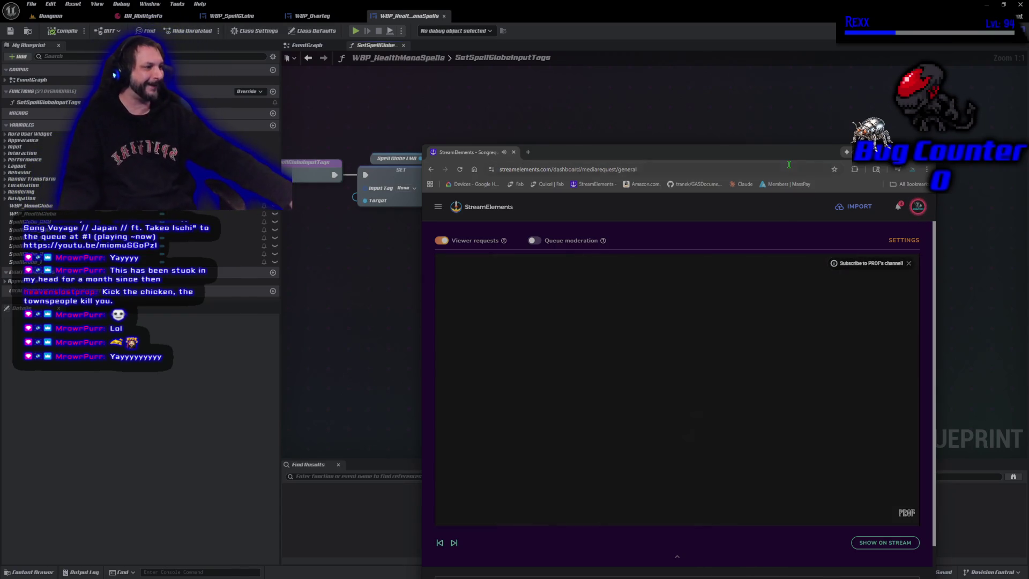
pyautogui.click(922, 152)
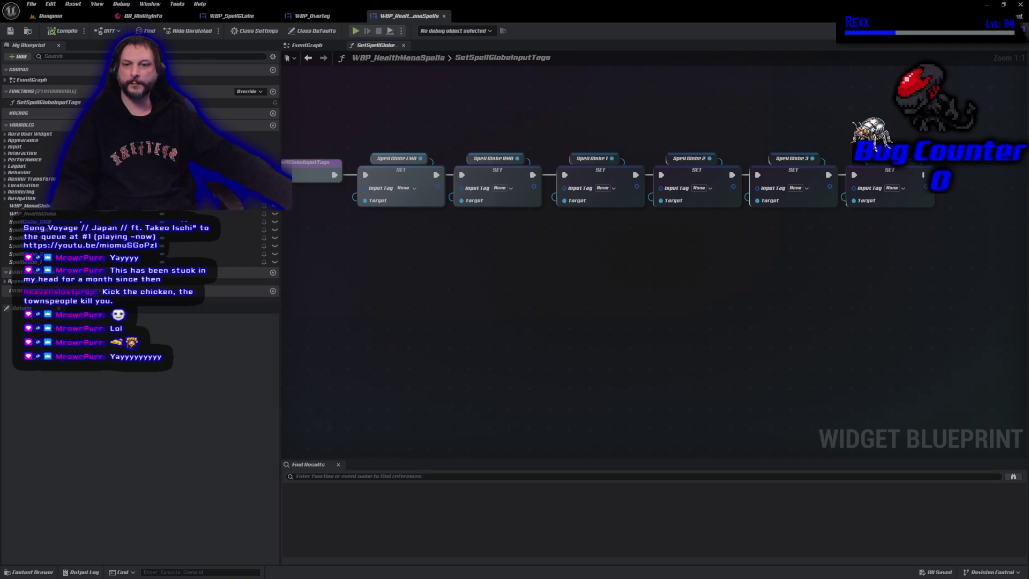
pyautogui.hotkey('alt', 'Tab')
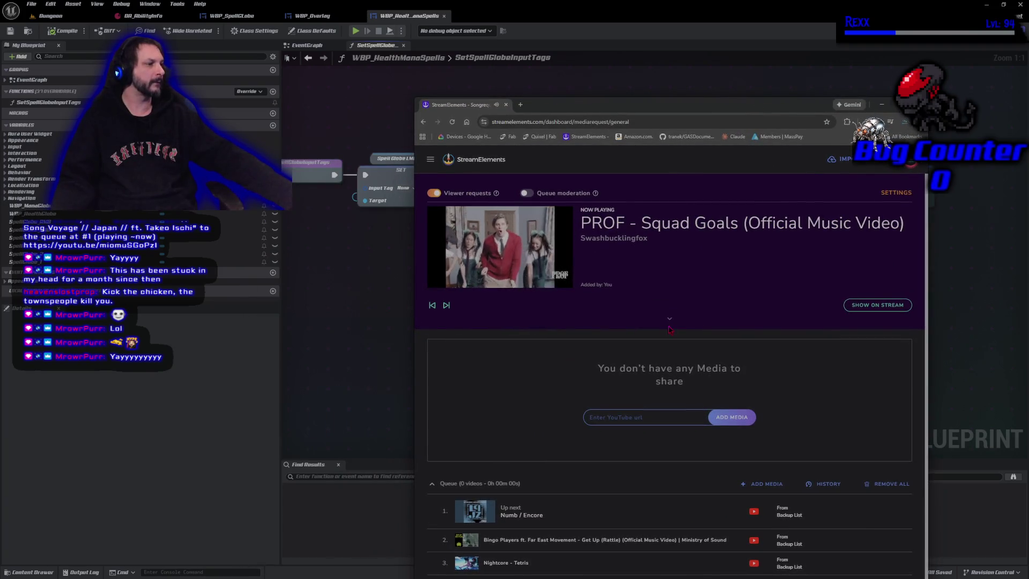
# Move the song-request window up and to the right so the playing music video shows large.
pyautogui.moveTo(713, 105); pyautogui.dragTo(737, 92)
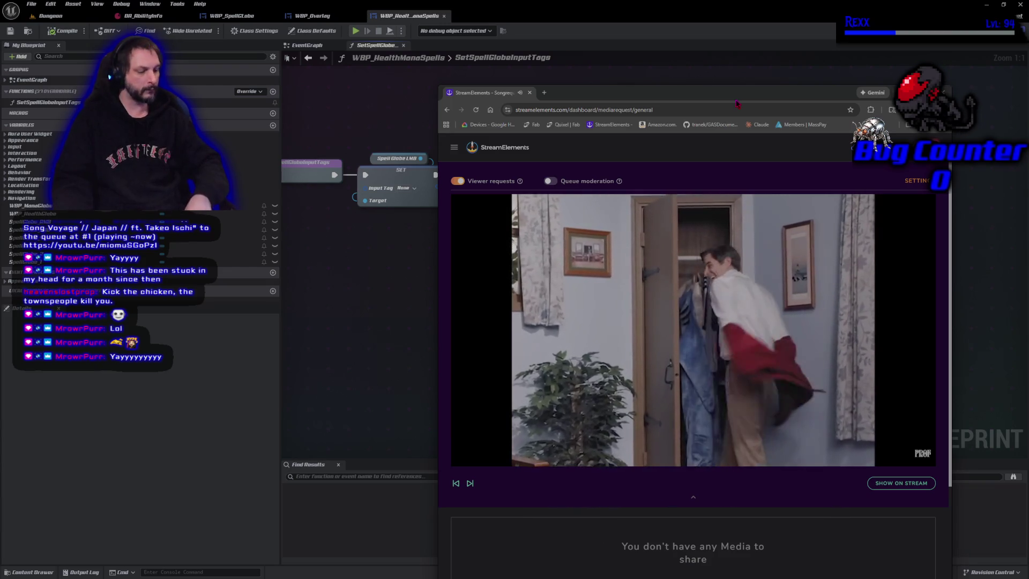
pyautogui.moveTo(791, 283)
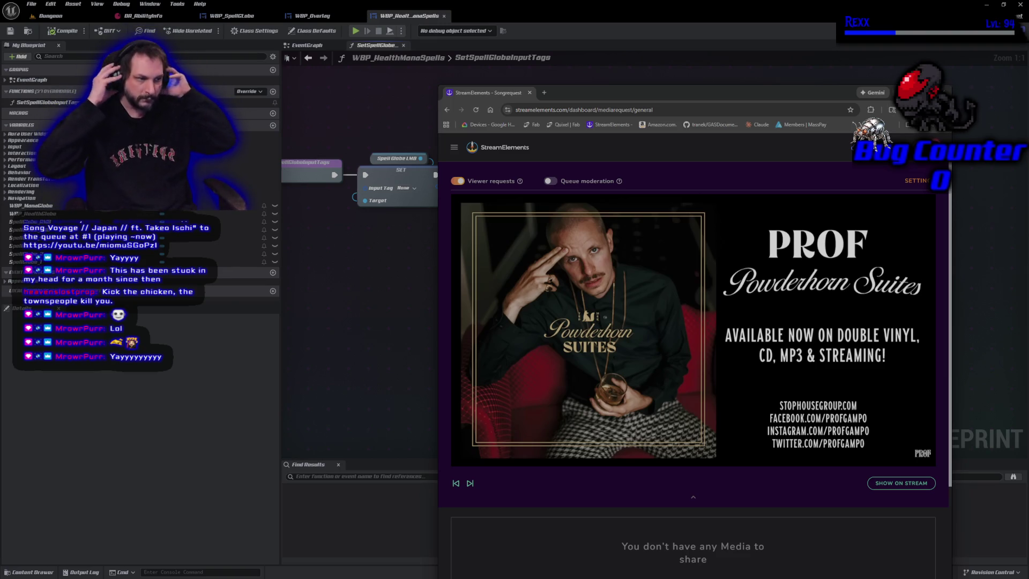
# Switch away from the song-request page back to the SetSpellGlobeInputTags graph.
pyautogui.moveTo(632, 236)
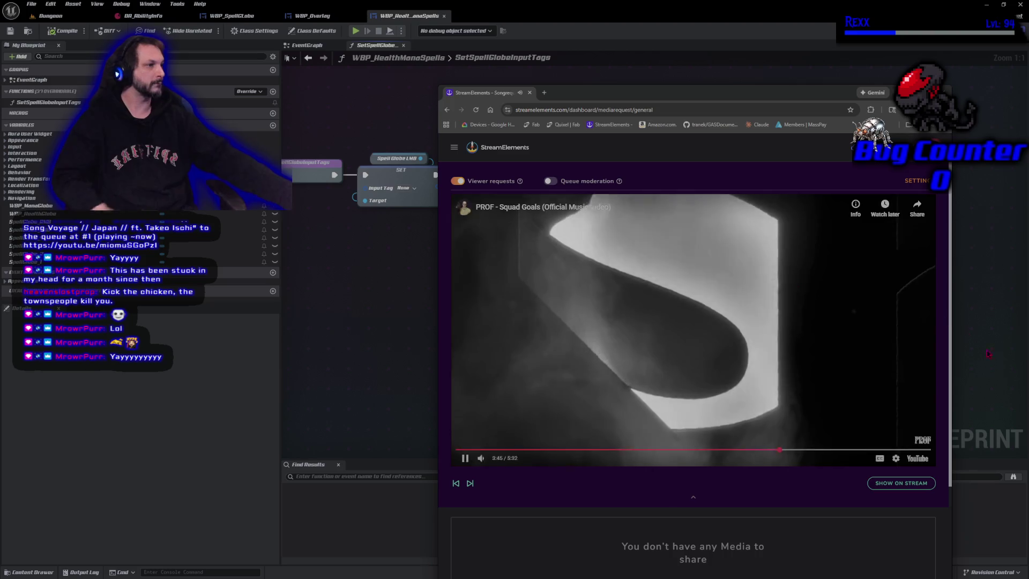
pyautogui.hotkey('alt', 'Tab')
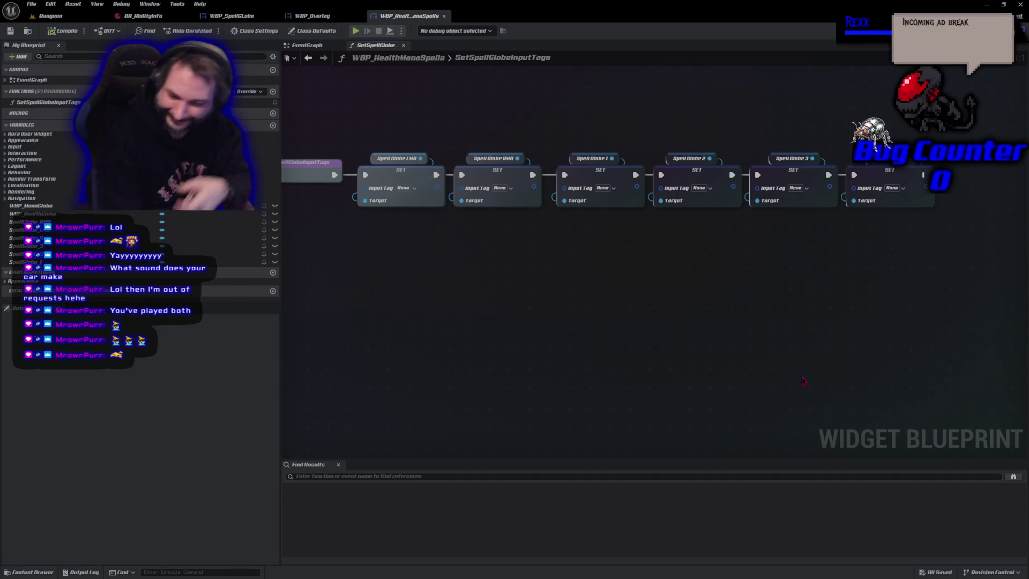
# Bring up the YouTube Music window playing Dj Kantik's Tokyo Drift / Temperature remix.
pyautogui.hotkey('alt', 'Tab')
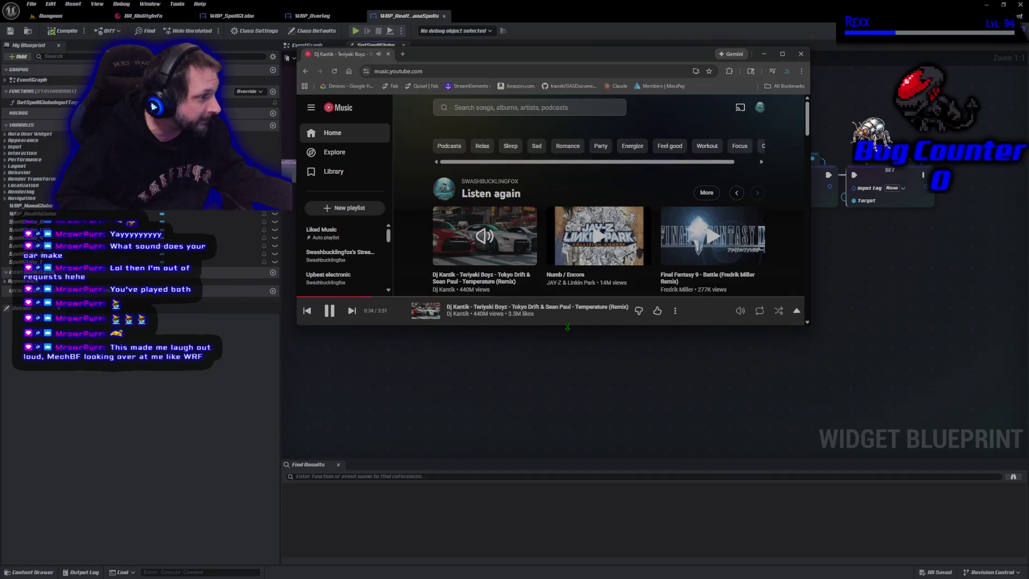
# Show the now-playing Tokyo Drift remix video full screen, then return it to windowed view.
pyautogui.click(515, 516)
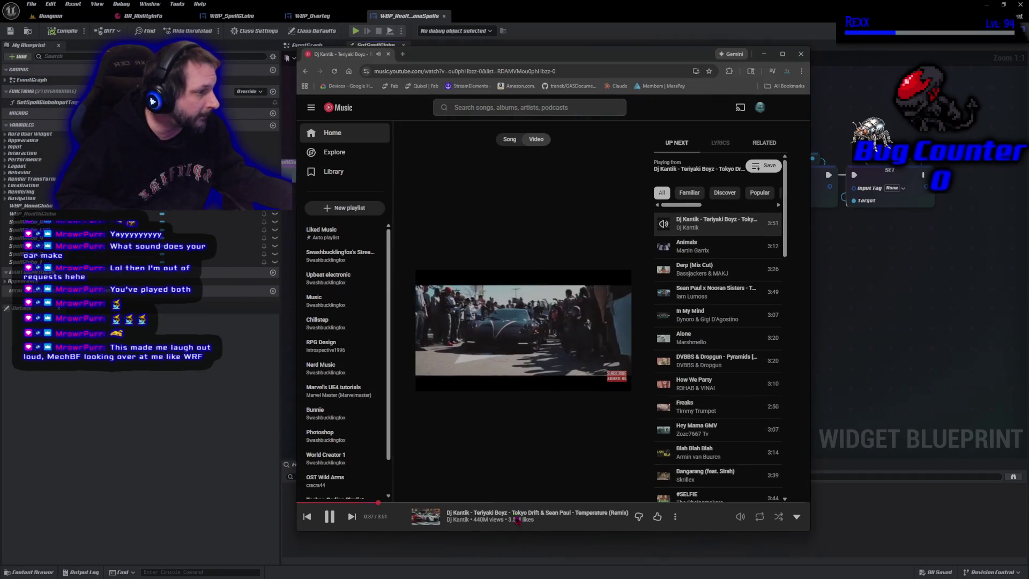
pyautogui.click(616, 284)
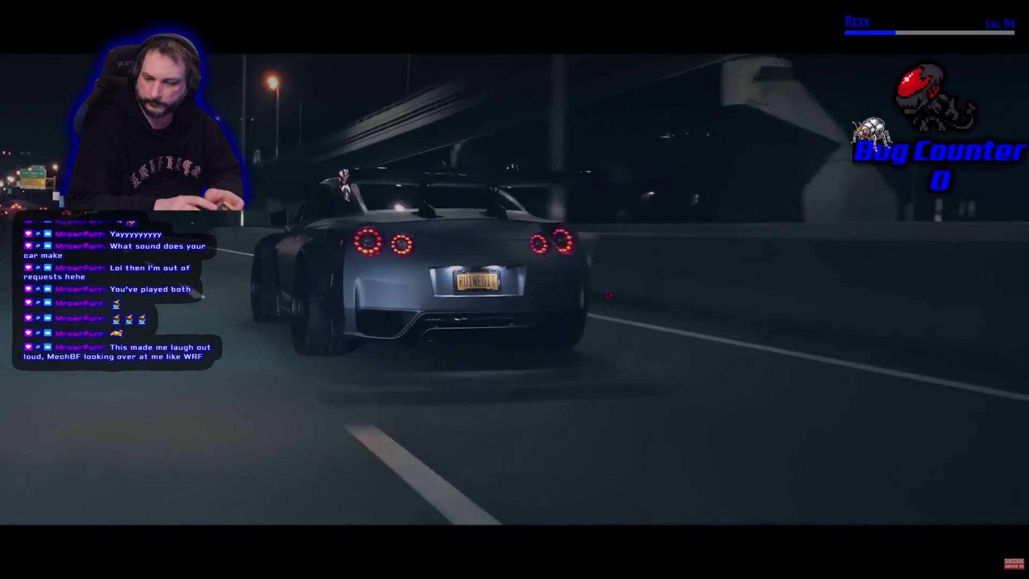
pyautogui.press('Escape')
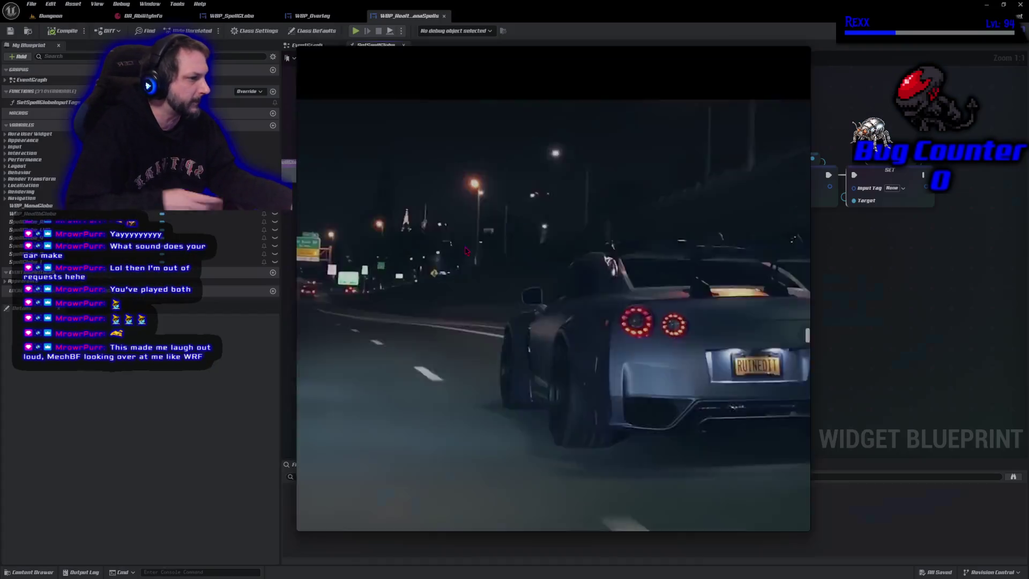
# Switch from YouTube Music back to the SetSpellGlobeInputTags graph in the Unreal editor.
pyautogui.hotkey('alt', 'Tab')
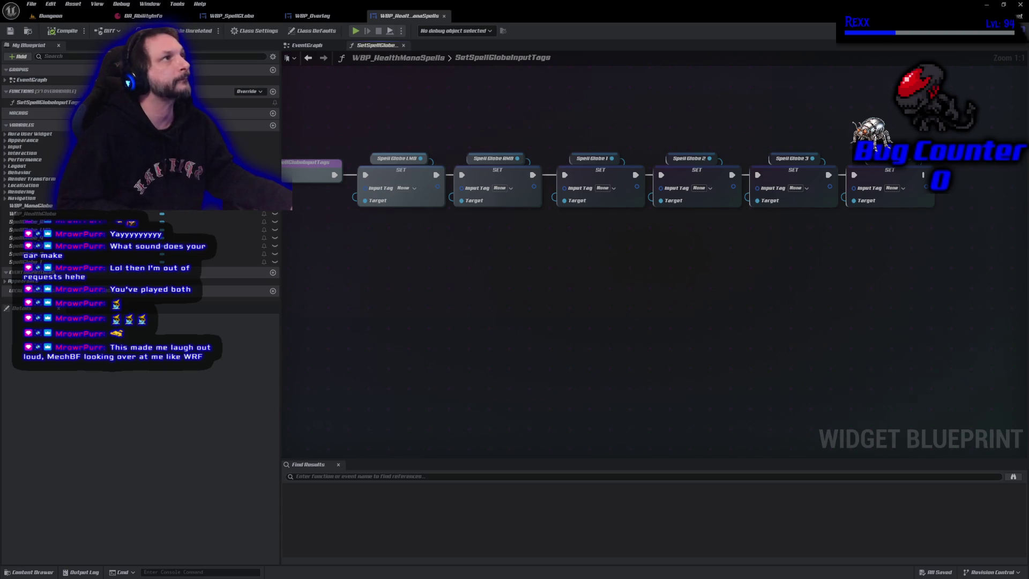
# Assign InputTag.LMB to the Spell Globe LMB SET node and InputTag.RMB to Spell Globe RMB.
pyautogui.click(403, 189)
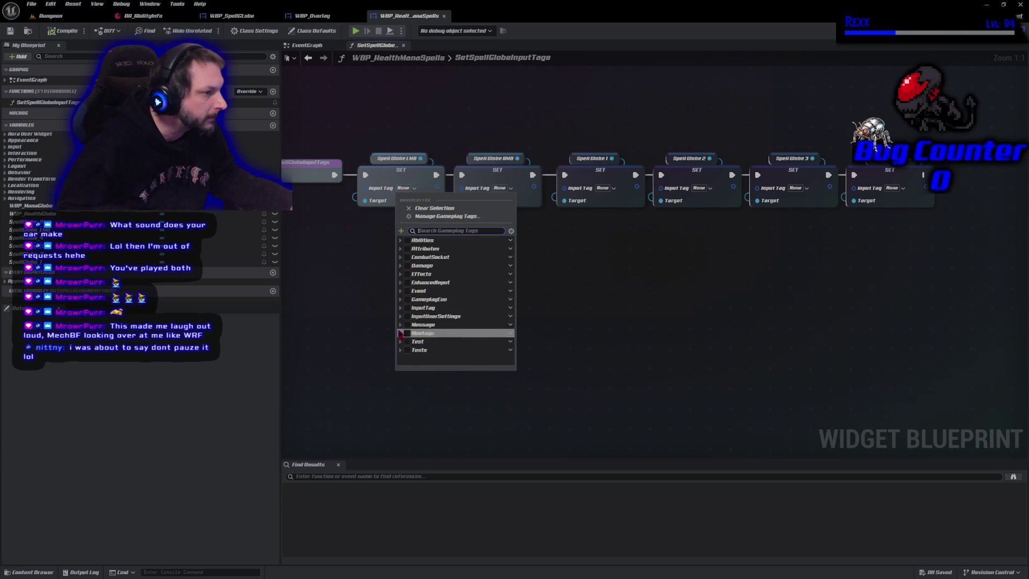
pyautogui.click(400, 307)
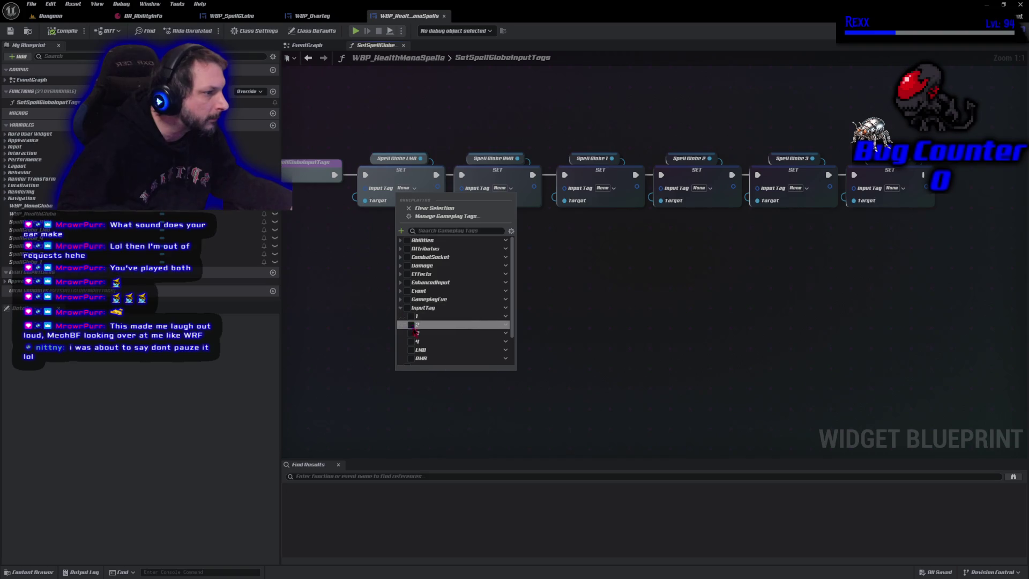
pyautogui.click(411, 350)
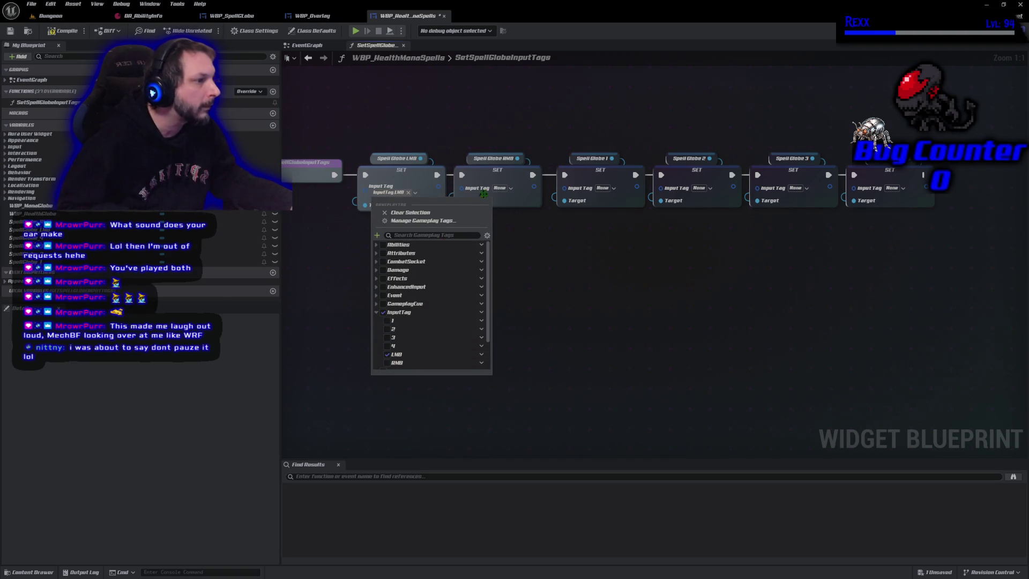
pyautogui.click(507, 189)
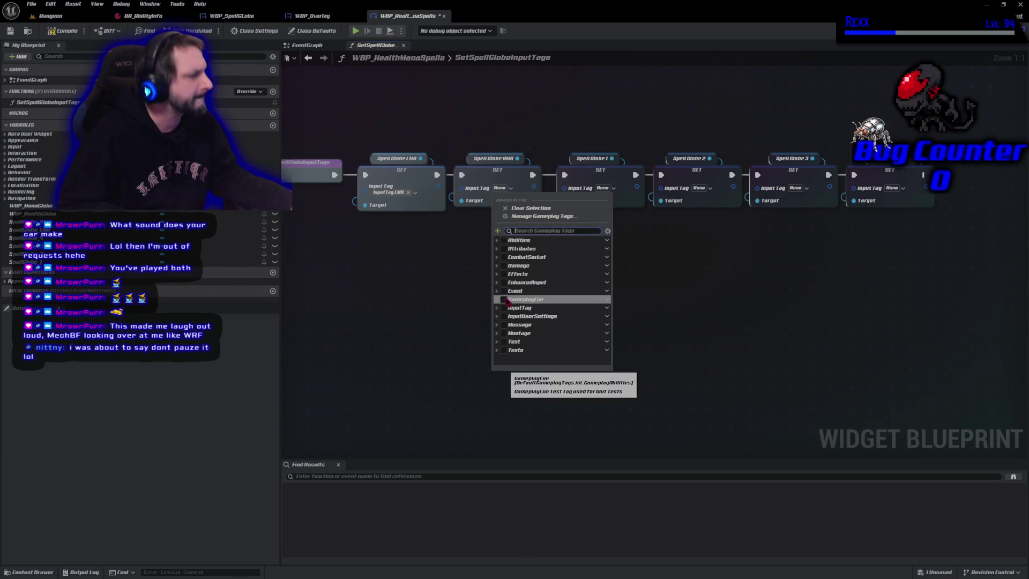
pyautogui.click(498, 307)
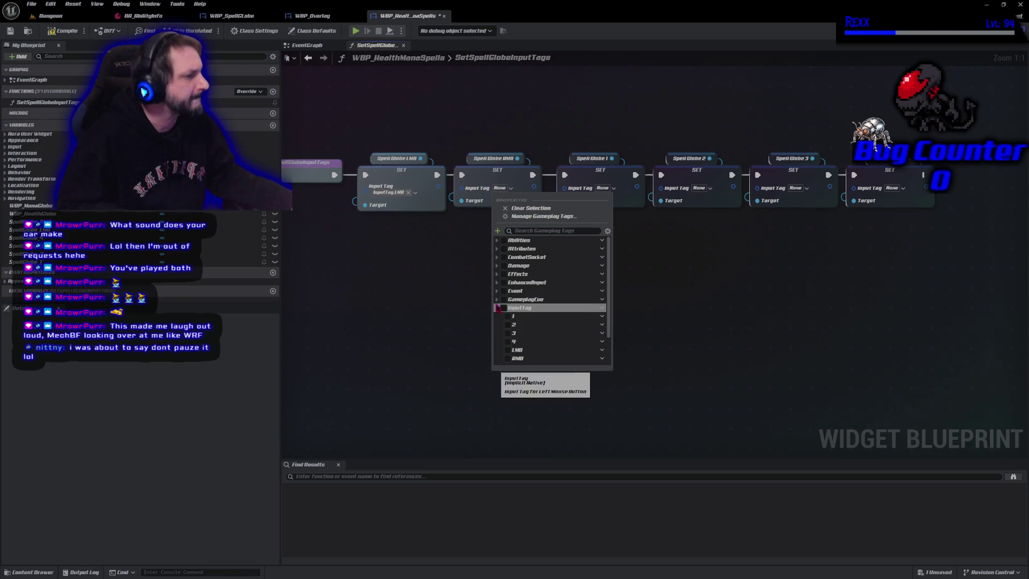
pyautogui.click(510, 360)
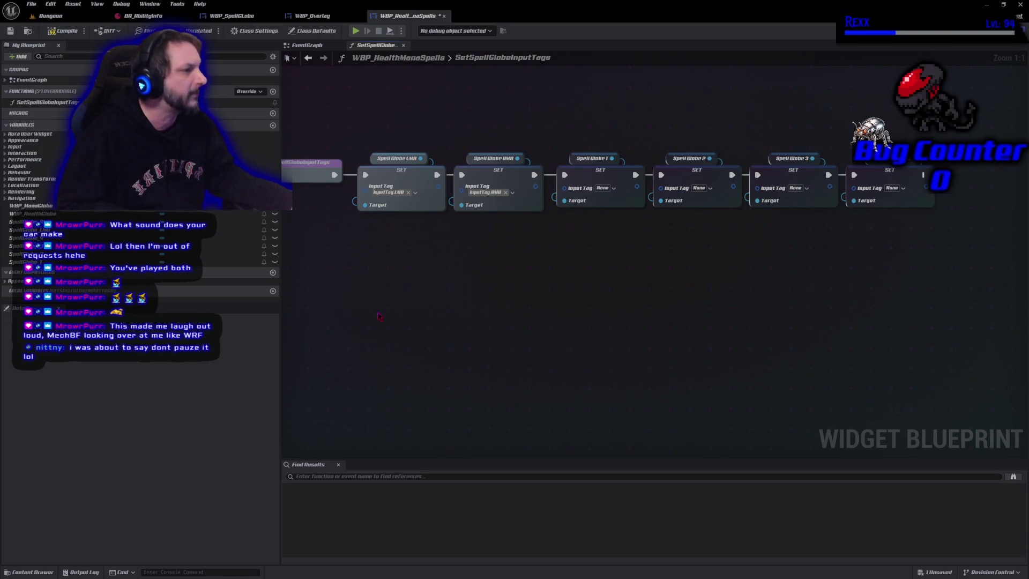
# Assign InputTag.1 to Spell Globe 1 and InputTag.2 to Spell Globe 2.
pyautogui.click(605, 188)
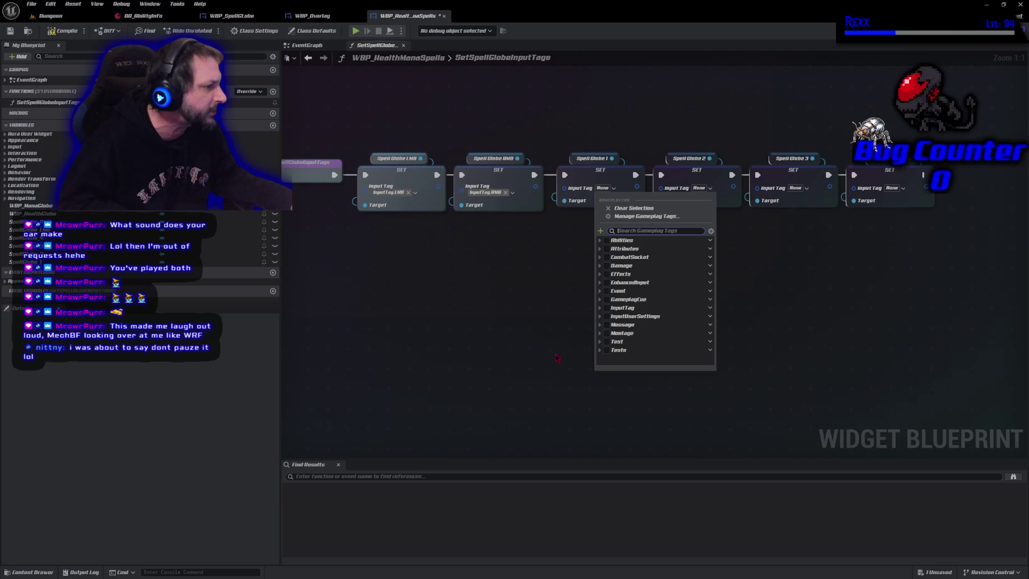
pyautogui.click(600, 308)
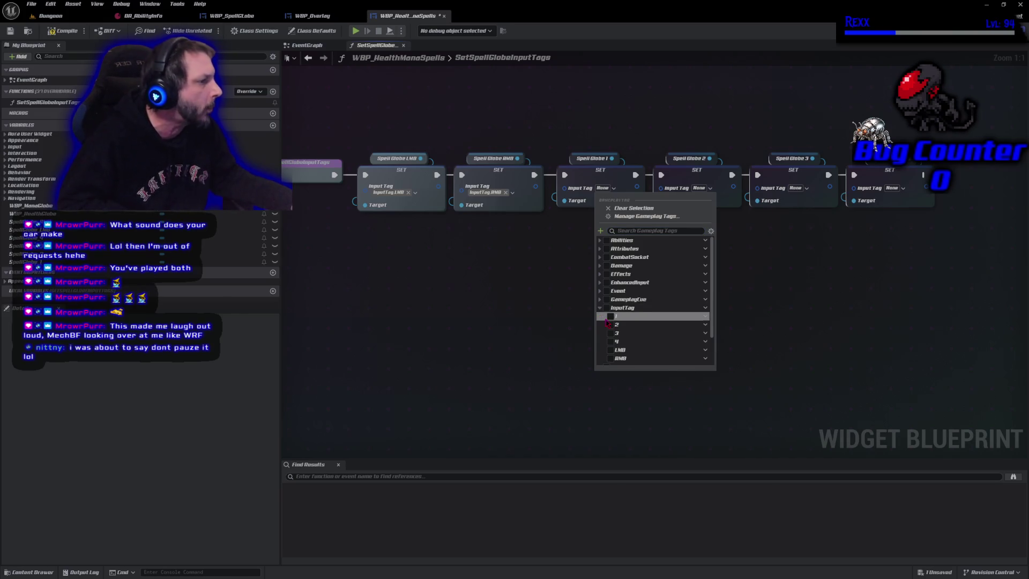
pyautogui.click(611, 317)
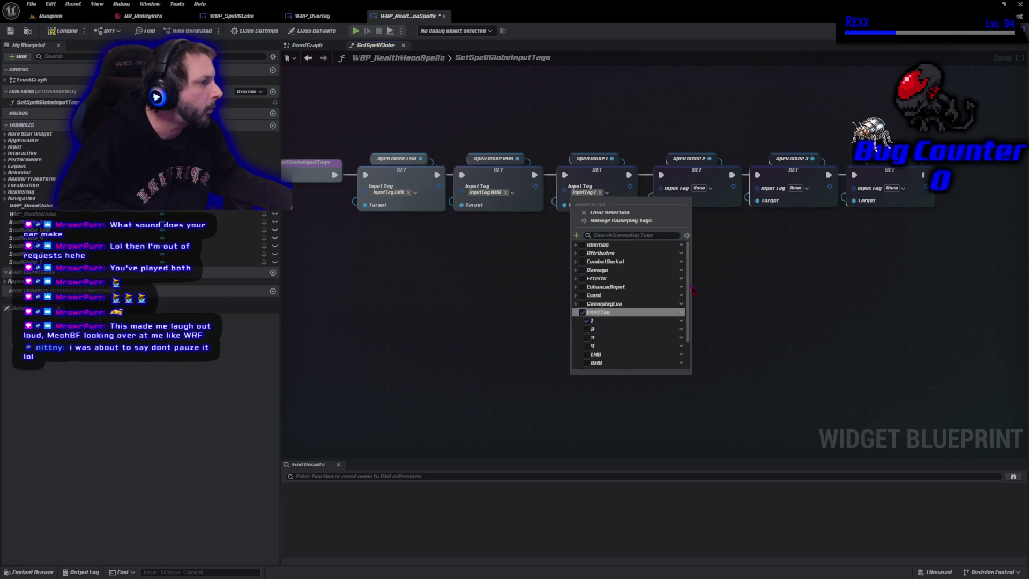
pyautogui.click(699, 189)
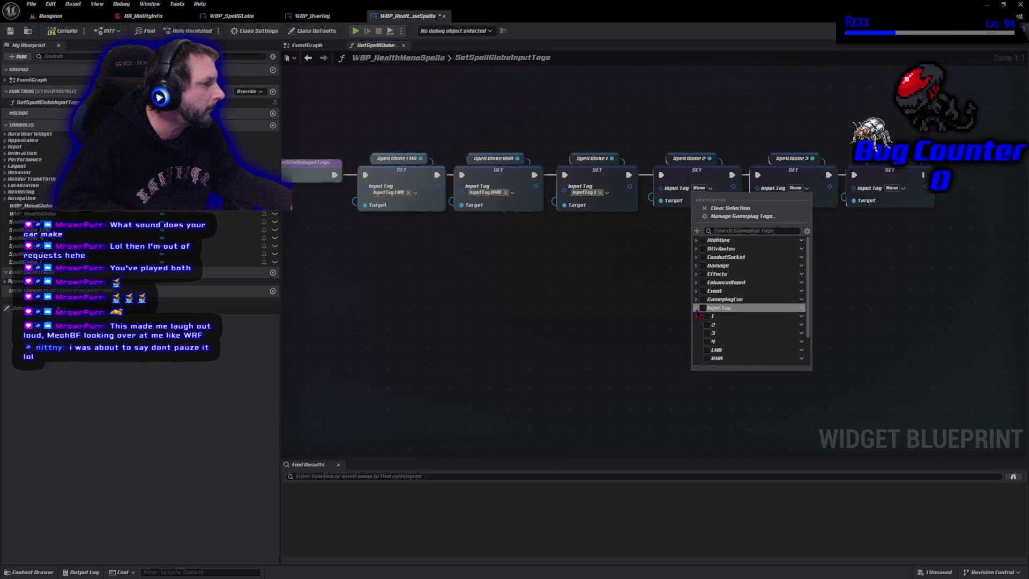
pyautogui.click(696, 307)
pyautogui.click(708, 325)
# Assign InputTag.3 to Spell Globe 3 and InputTag.4 to the last spell globe.
pyautogui.click(803, 189)
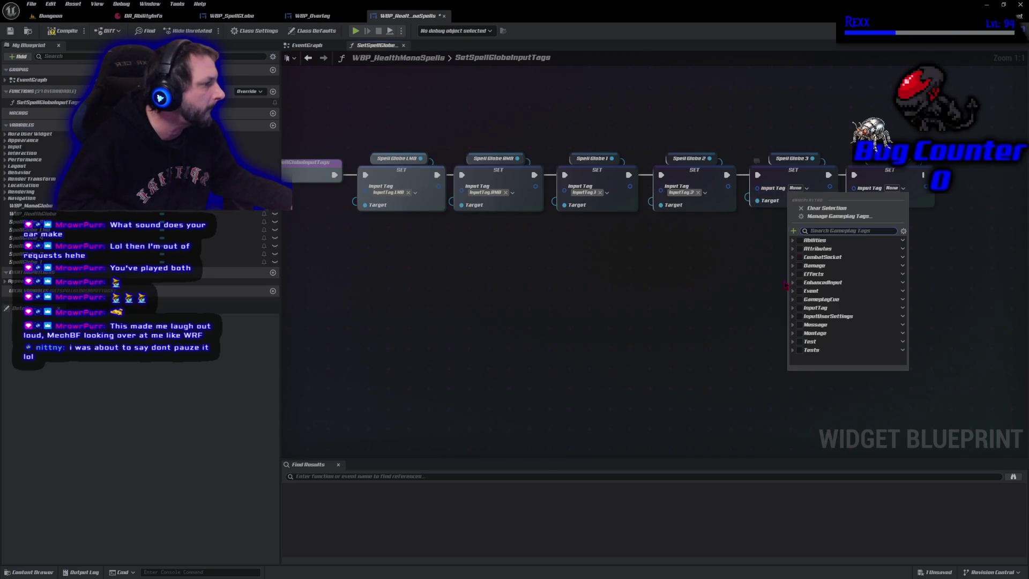
pyautogui.click(793, 308)
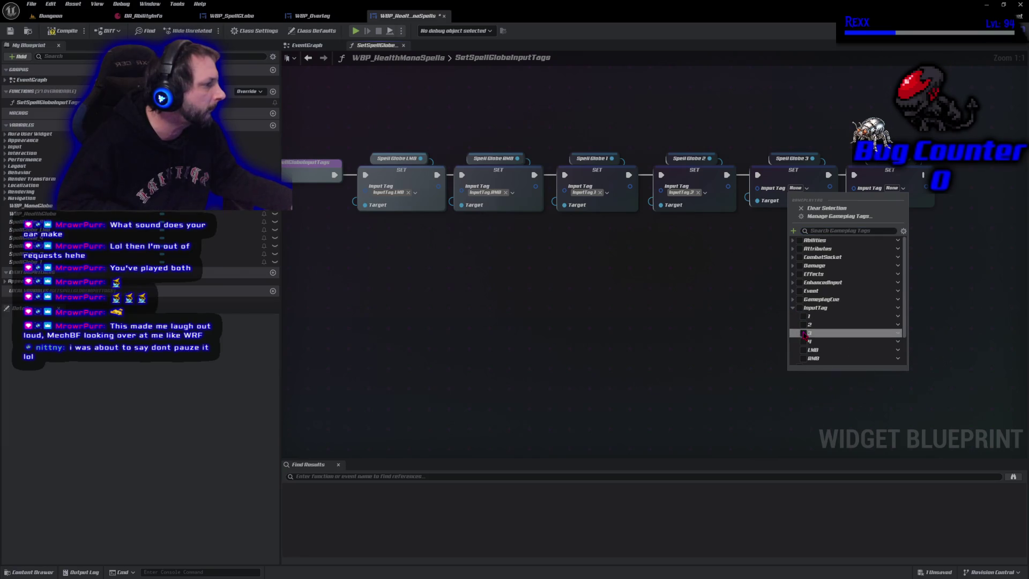
pyautogui.click(802, 332)
pyautogui.click(902, 188)
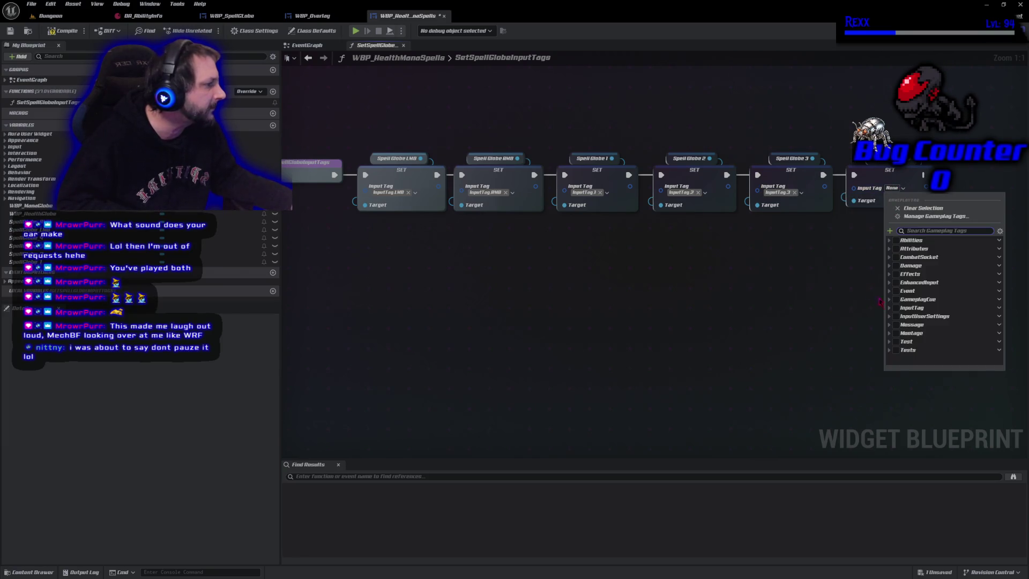
pyautogui.click(889, 308)
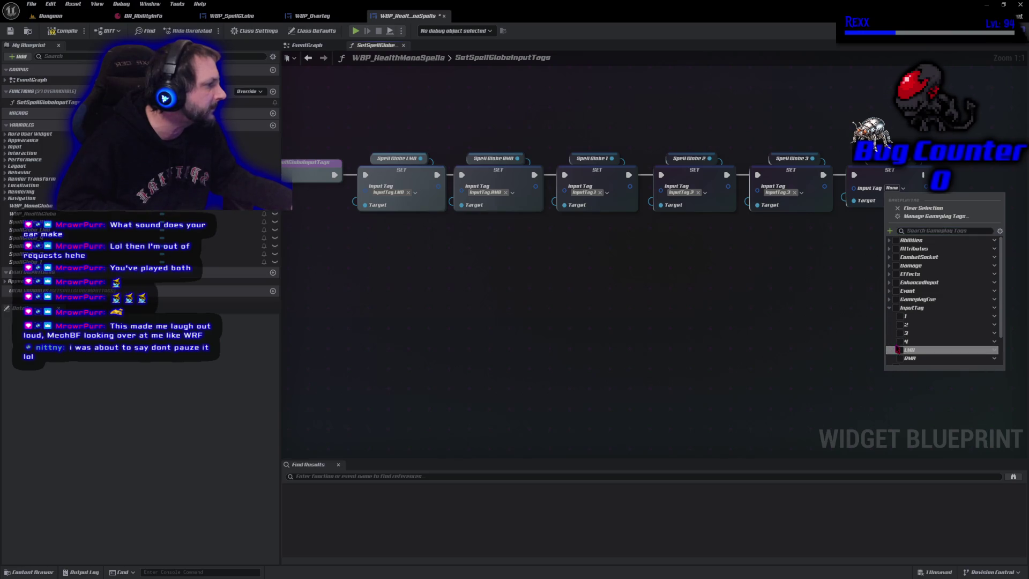
pyautogui.click(900, 343)
pyautogui.click(699, 361)
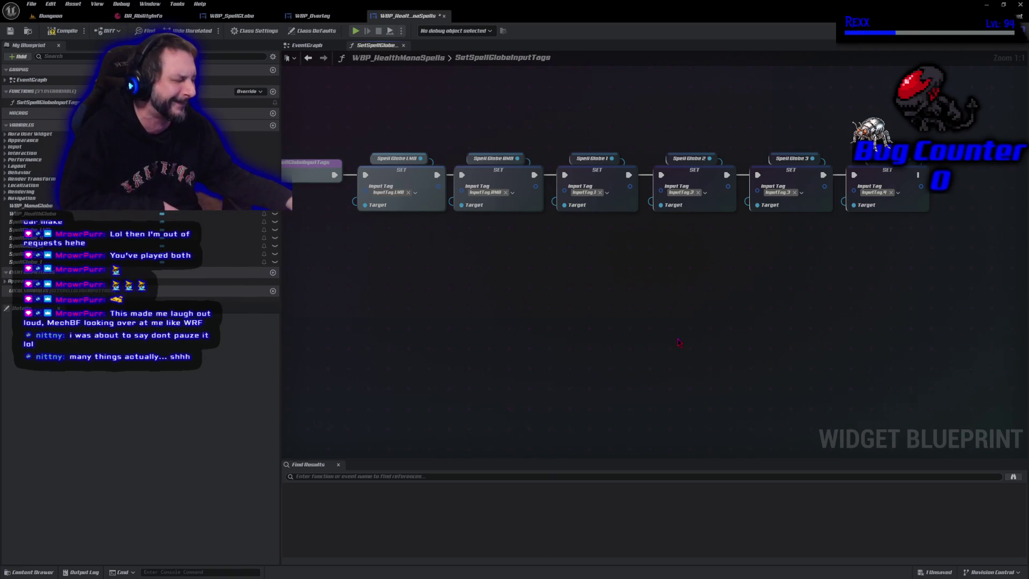
# Save the widget blueprint and all assets, then bring up the graph's action list.
pyautogui.click(59, 32)
pyautogui.click(31, 4)
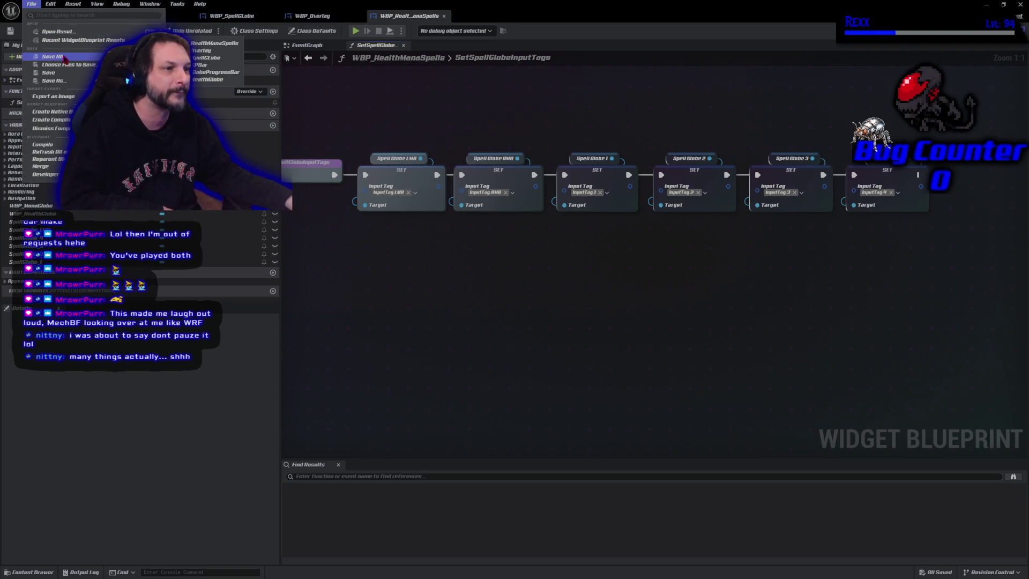
pyautogui.click(64, 58)
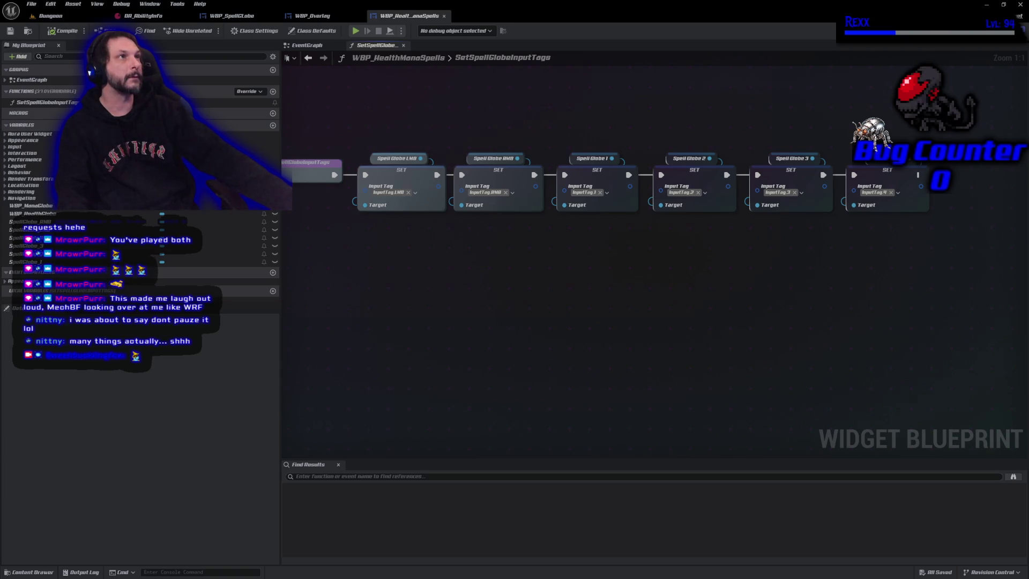
pyautogui.rightClick(416, 145)
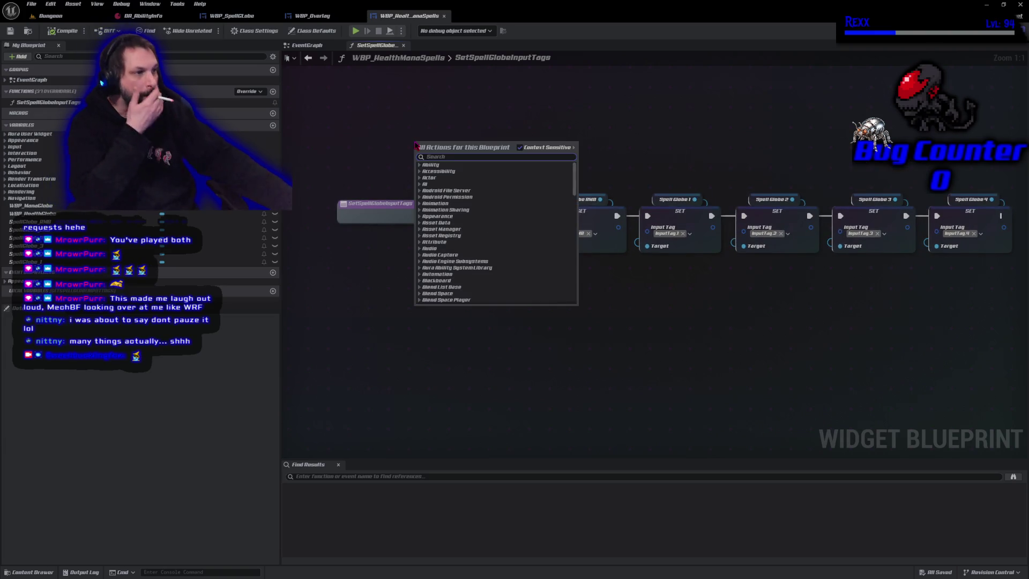
# Place a Sequence node in the function graph, save, and return to the EventGraph.
pyautogui.write('sequence')
pyautogui.press('Return')
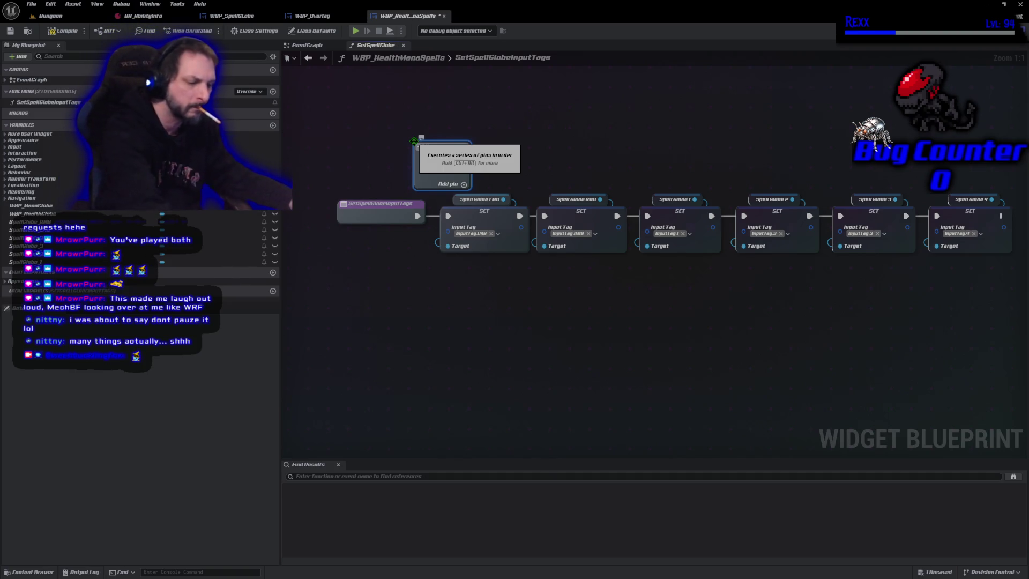
pyautogui.hotkey('ctrl', 's')
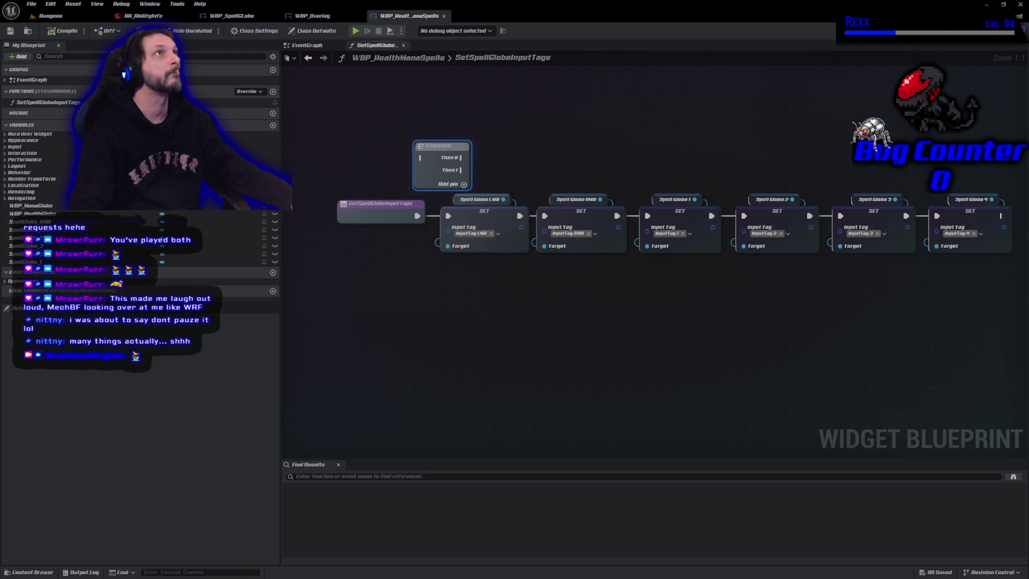
pyautogui.click(308, 58)
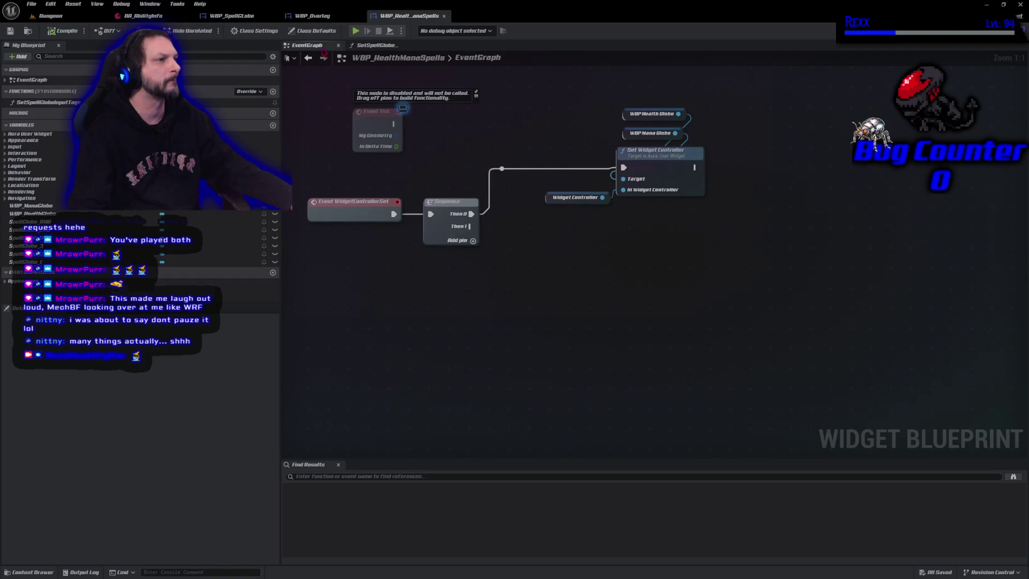
# Add a SetSpellGlobeInputTags call wired from Event Pre Construct's exec pin, then save WBP_HealthManaSpells.
pyautogui.moveTo(252, 102)
pyautogui.mouseDown()
pyautogui.moveTo(271, 149)
pyautogui.moveTo(422, 156)
pyautogui.moveTo(461, 102)
pyautogui.mouseUp()
pyautogui.moveTo(487, 180)
pyautogui.mouseDown()
pyautogui.moveTo(487, 301)
pyautogui.moveTo(468, 138)
pyautogui.moveTo(477, 146)
pyautogui.mouseUp()
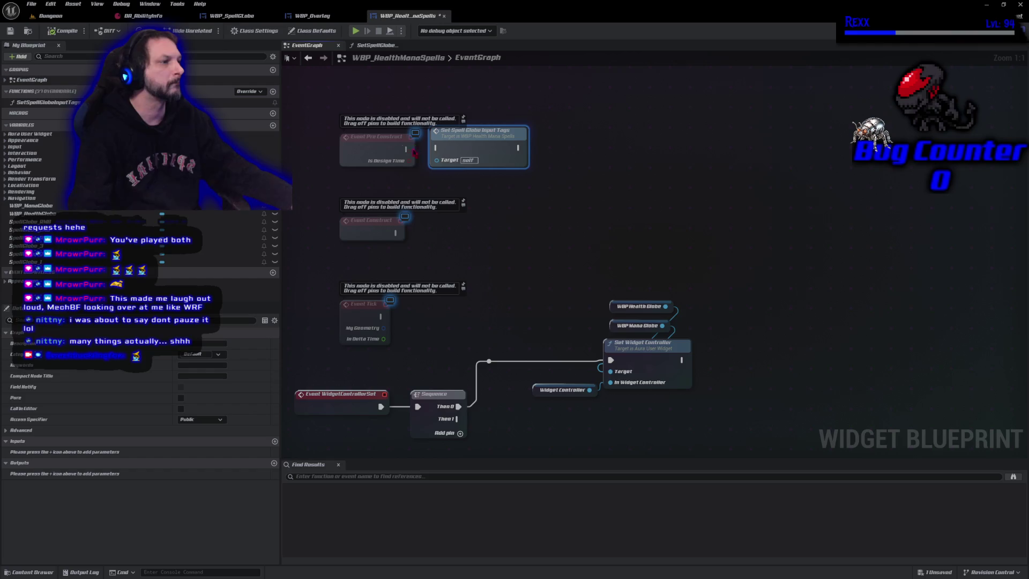
pyautogui.moveTo(406, 150); pyautogui.dragTo(436, 148)
pyautogui.hotkey('ctrl', 's')
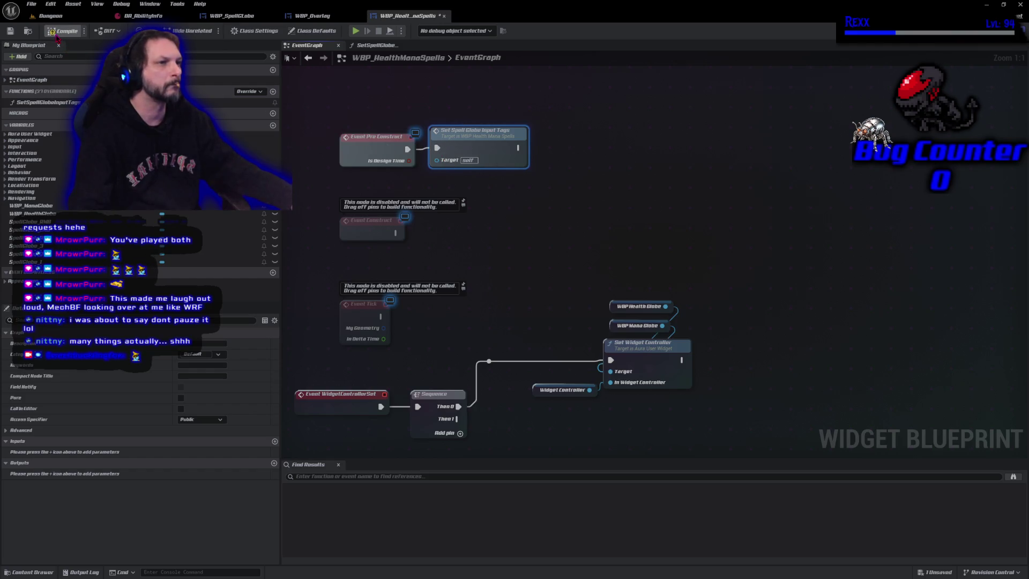